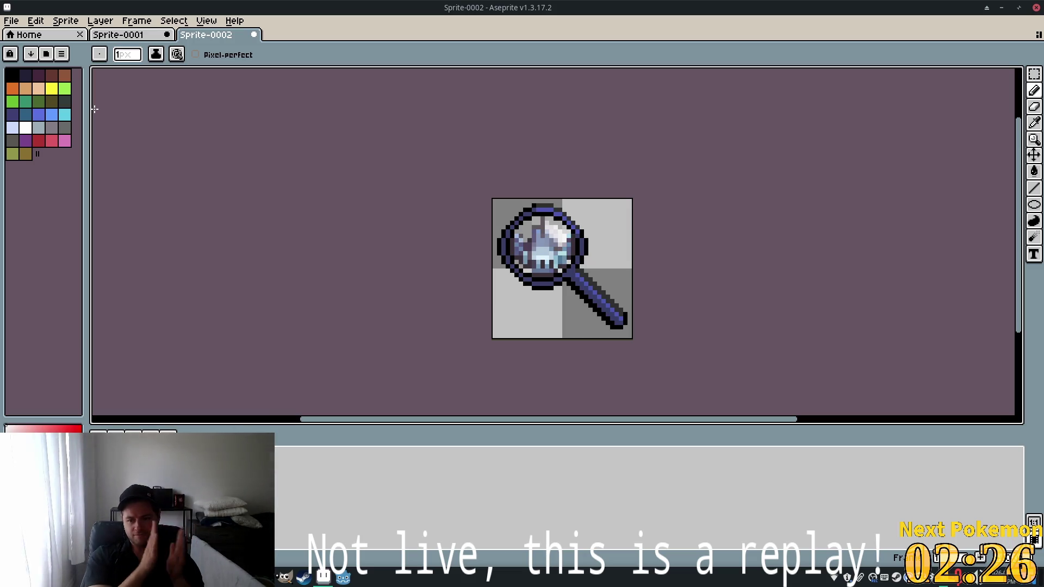
Export the magnifier sprite over research_points.png, then bring up the hud scene in Godot
click(35, 22)
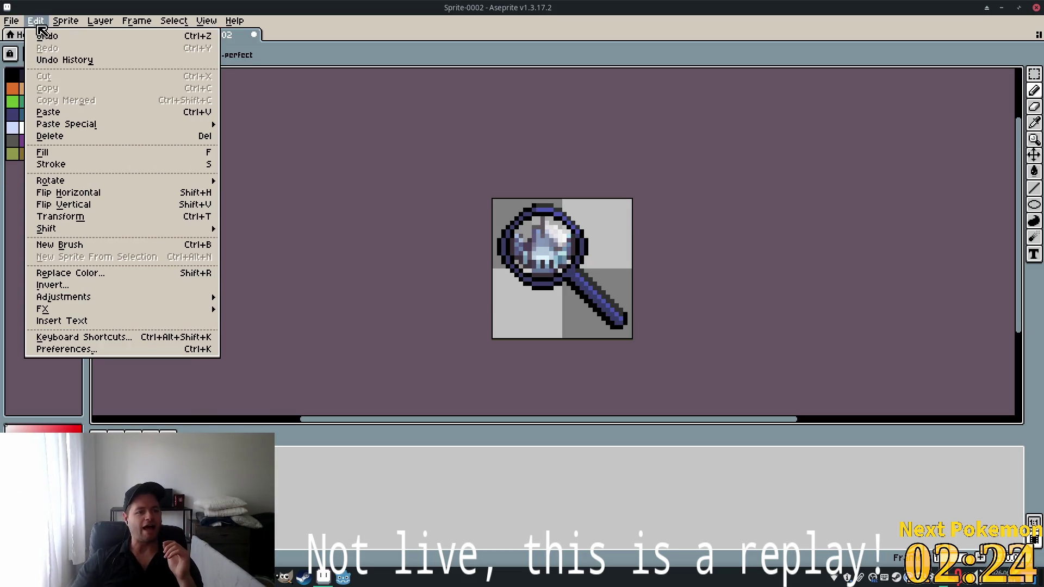
mouse_move(11, 21)
mouse_move(33, 128)
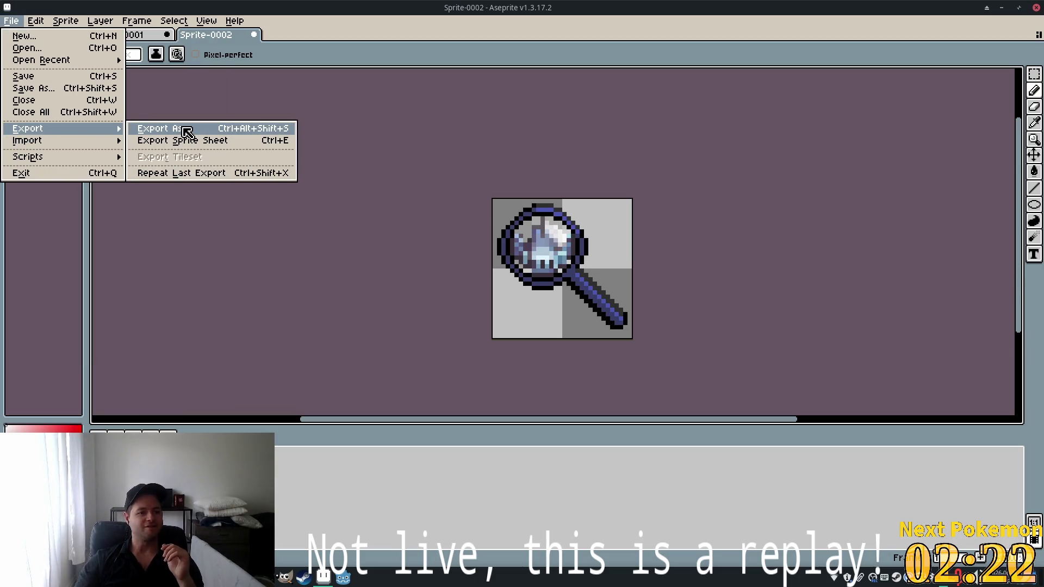
click(187, 132)
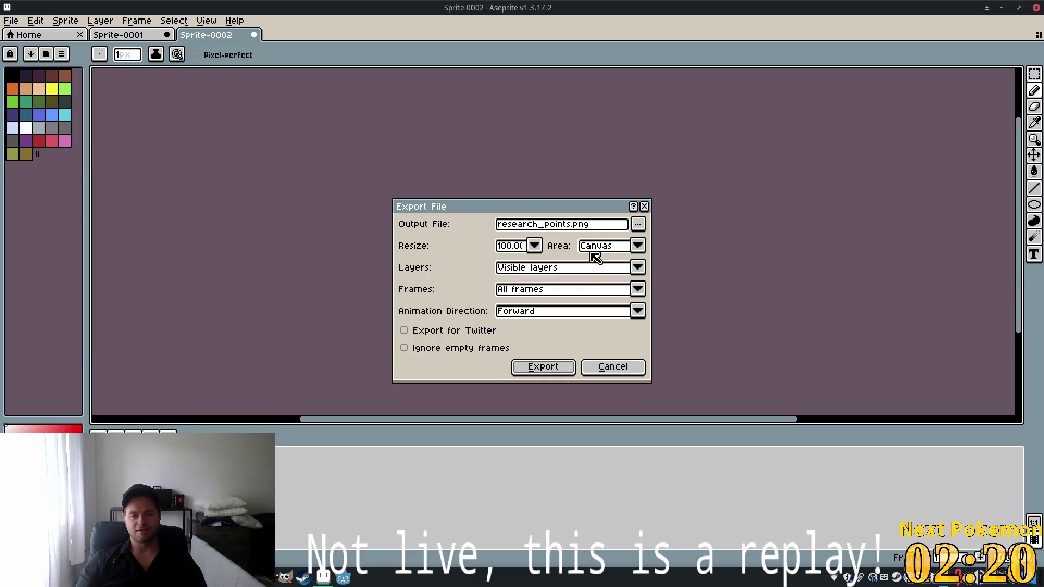
click(560, 368)
click(508, 329)
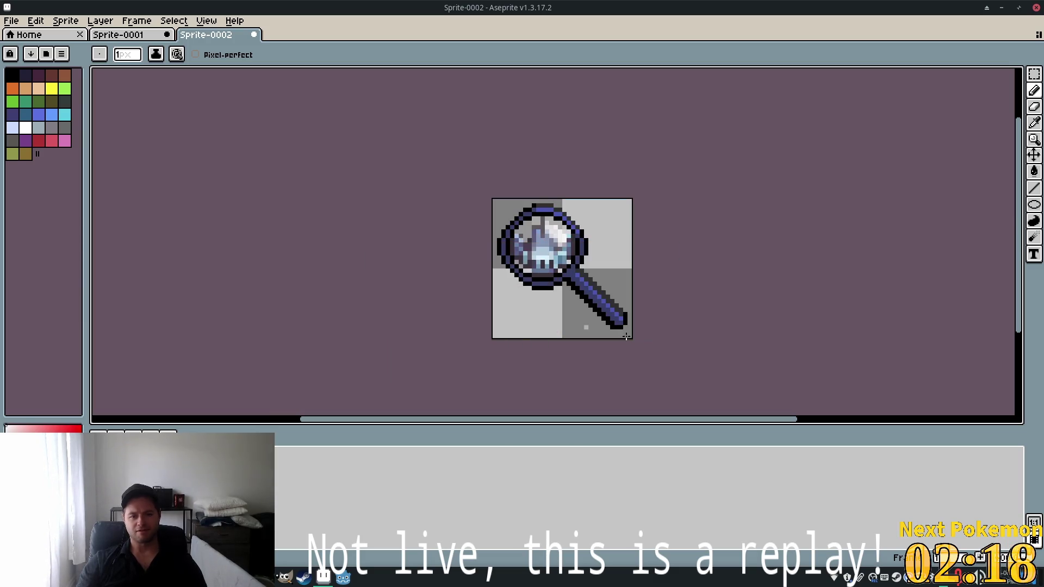
click(344, 579)
click(586, 42)
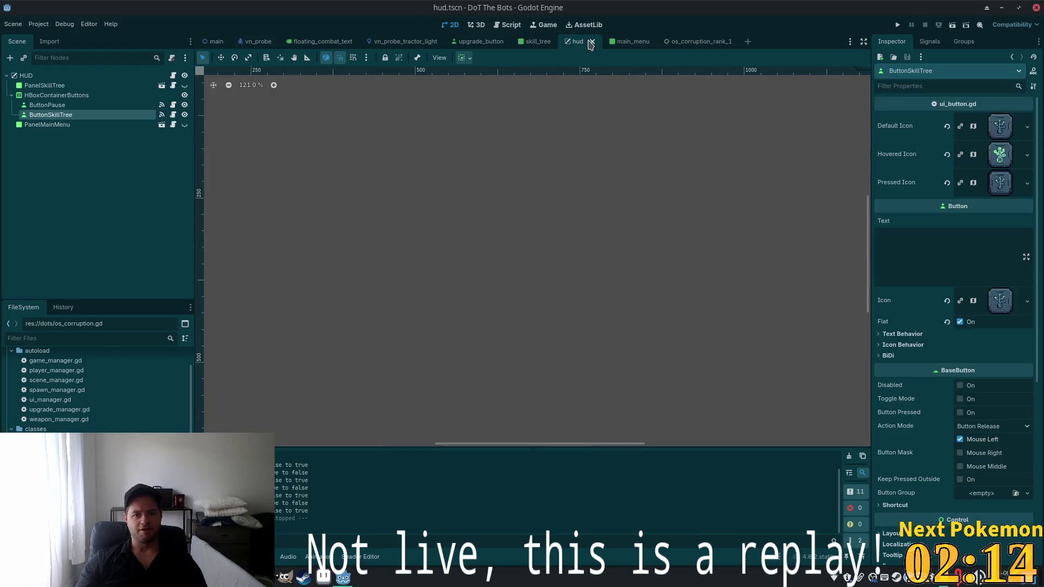
Zoom and pan the 2D canvas to show the pause and skill-tree buttons
scroll(424, 244, down, 3)
mouse_move(452, 247)
mouse_down()
mouse_move(599, 295)
mouse_move(569, 288)
mouse_up()
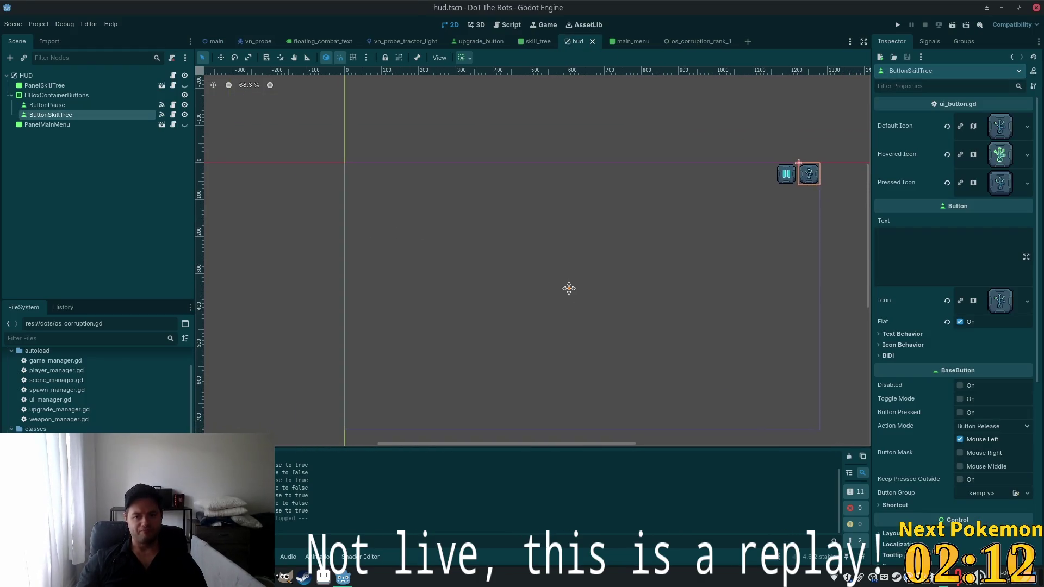
scroll(365, 199, up, 2)
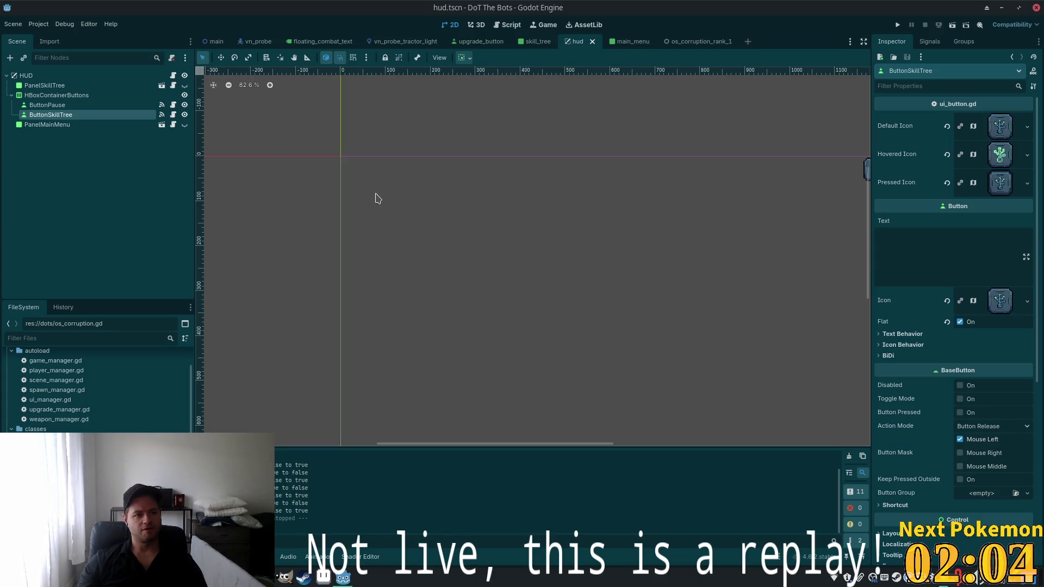
scroll(629, 228, down, 3)
drag(629, 228, 560, 213)
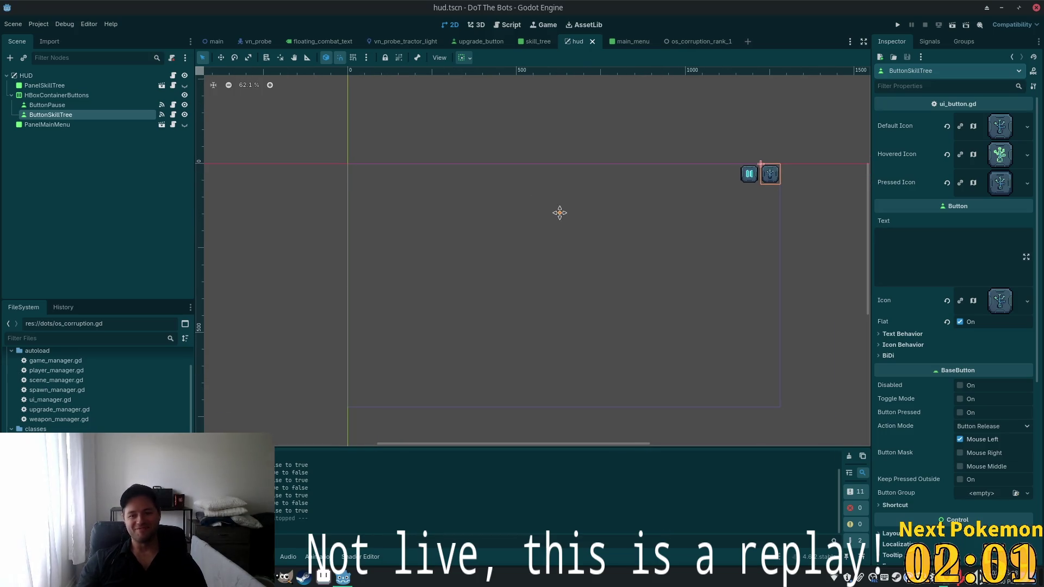
Inspect ButtonPause and HBoxContainerButtons in the Scene dock, ending with the HUD root selected
click(51, 106)
click(55, 95)
drag(272, 174, 352, 216)
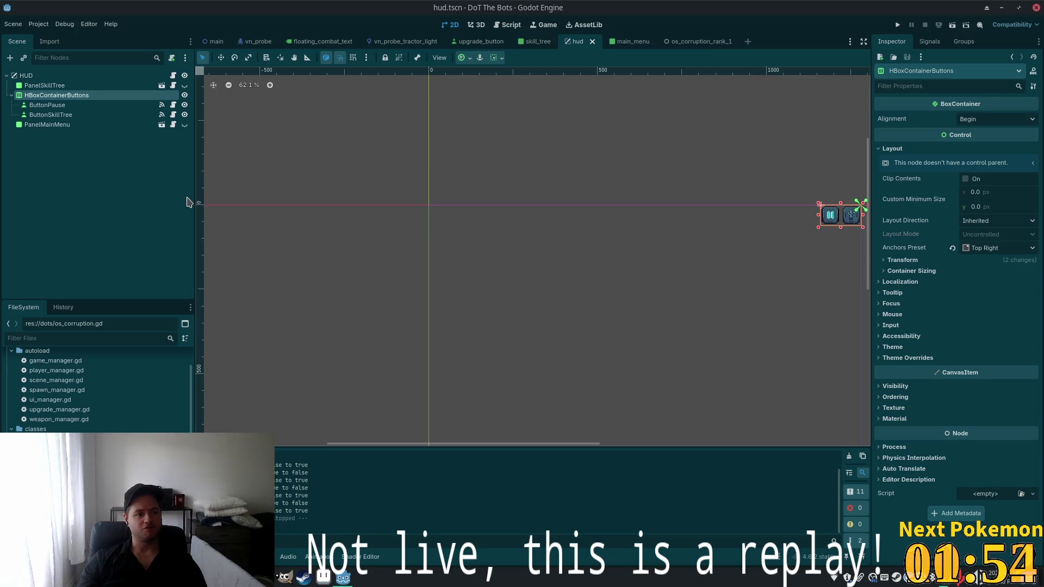
click(71, 76)
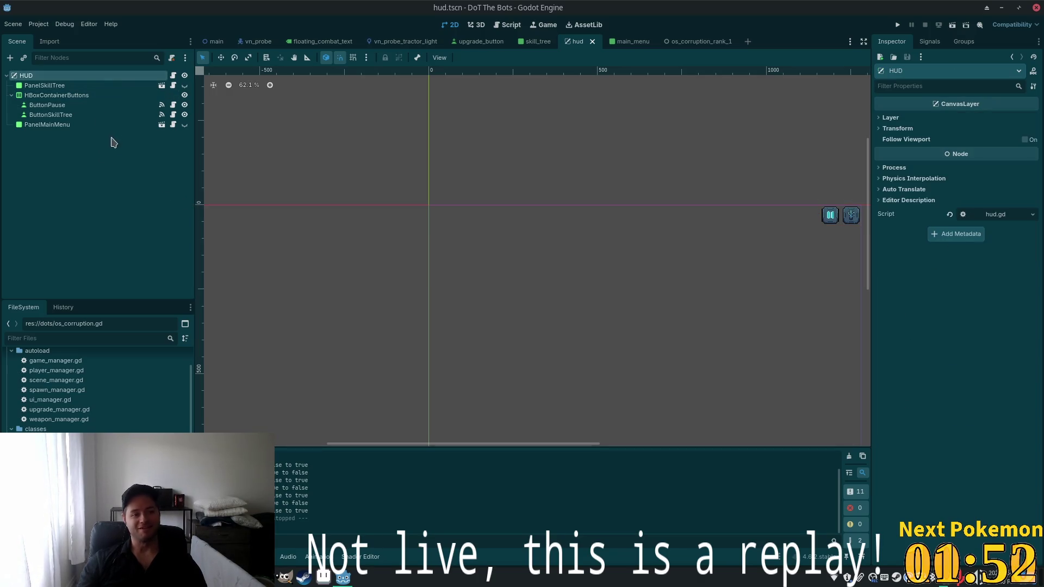
click(74, 96)
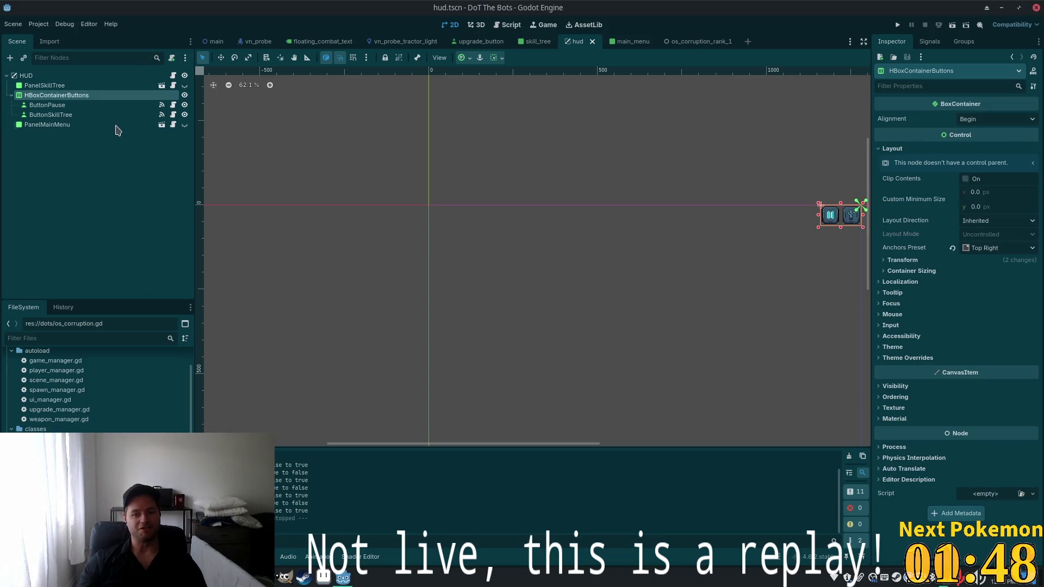
click(33, 76)
Add an HBoxContainer under HUD and a Button inside it
key(ctrl+a)
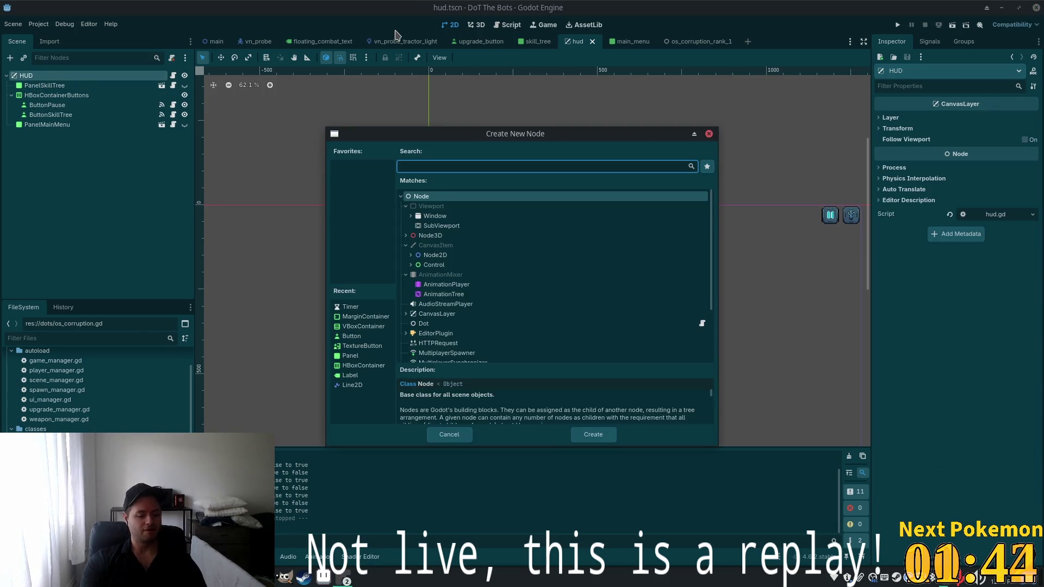
text(hbox)
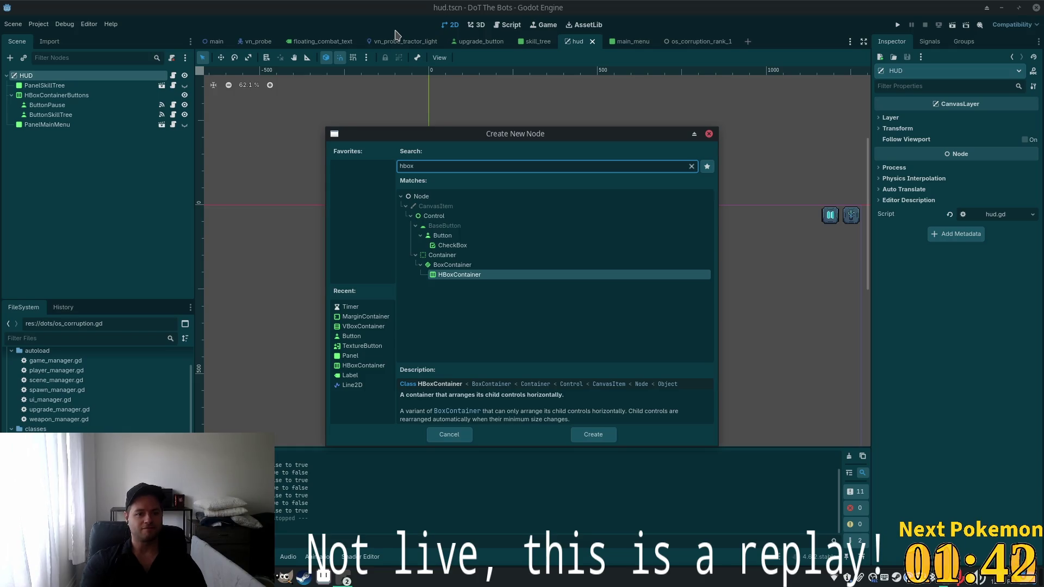
key(Return)
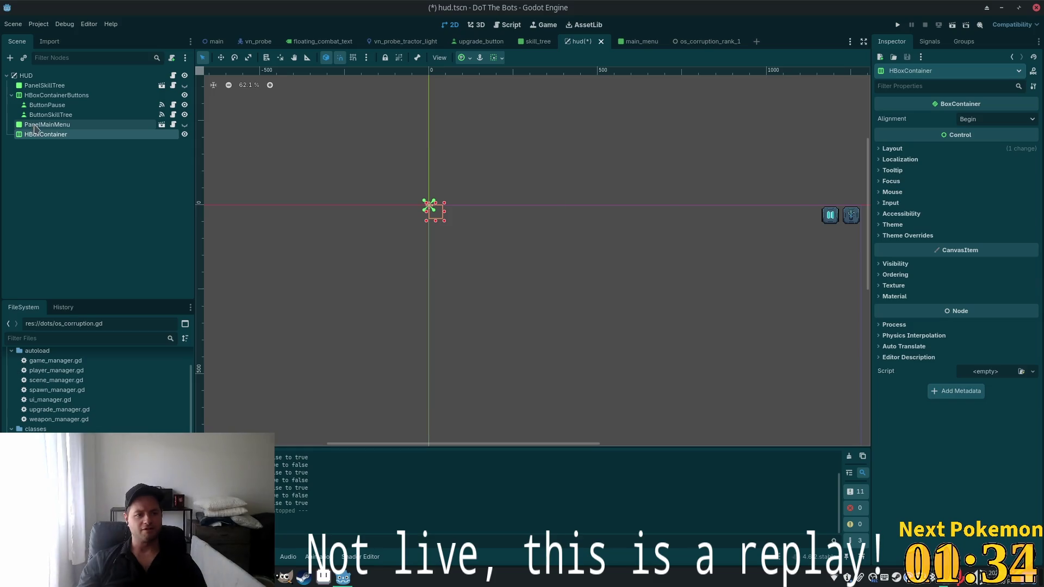
key(ctrl+a)
text(butt)
click(457, 239)
double_click(455, 241)
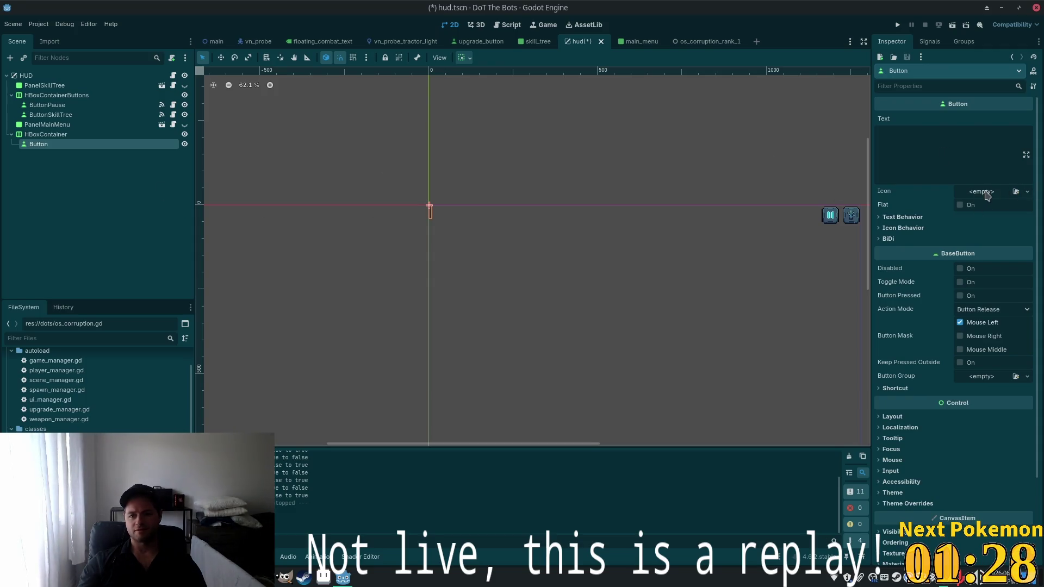
Set the button's Icon to research_points.png and make it Flat
scroll(49, 411, up, 10)
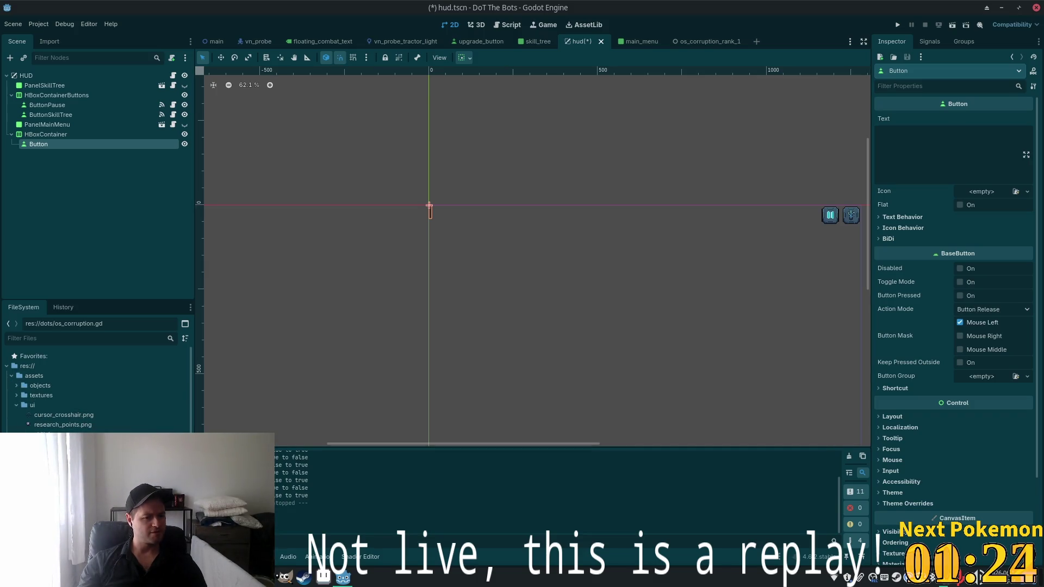
click(60, 434)
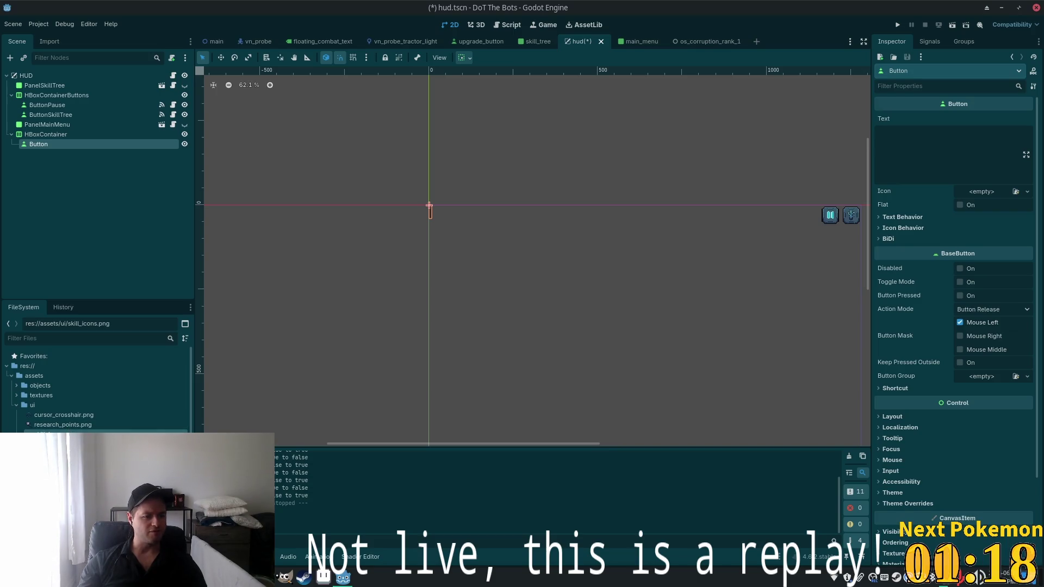
mouse_move(42, 430)
mouse_down()
mouse_move(412, 350)
mouse_move(995, 180)
mouse_move(979, 191)
mouse_up()
scroll(516, 273, up, 5)
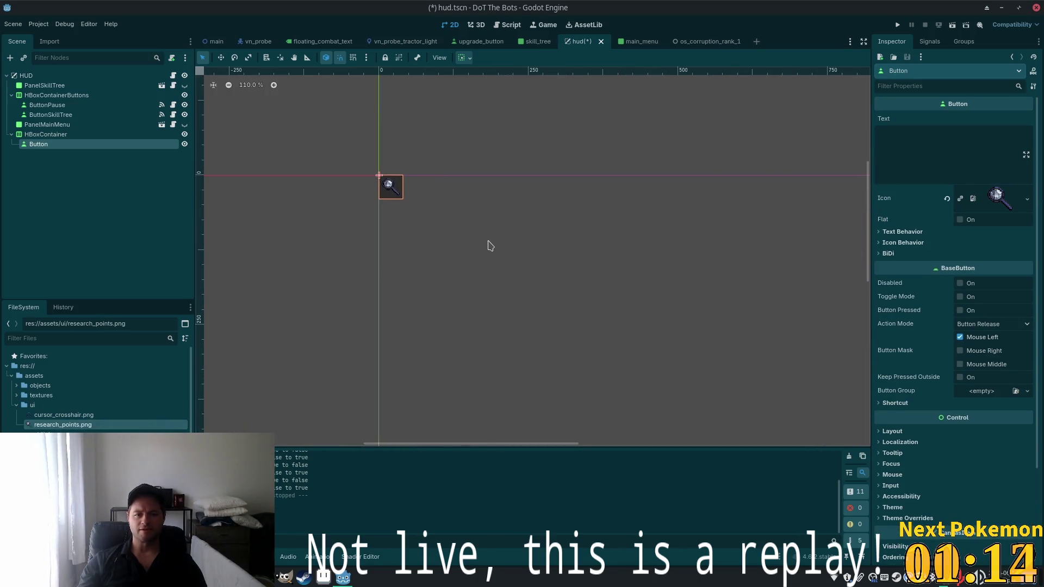
click(960, 220)
Recentre the canvas on the new button, then save and run the game
scroll(685, 280, down, 3)
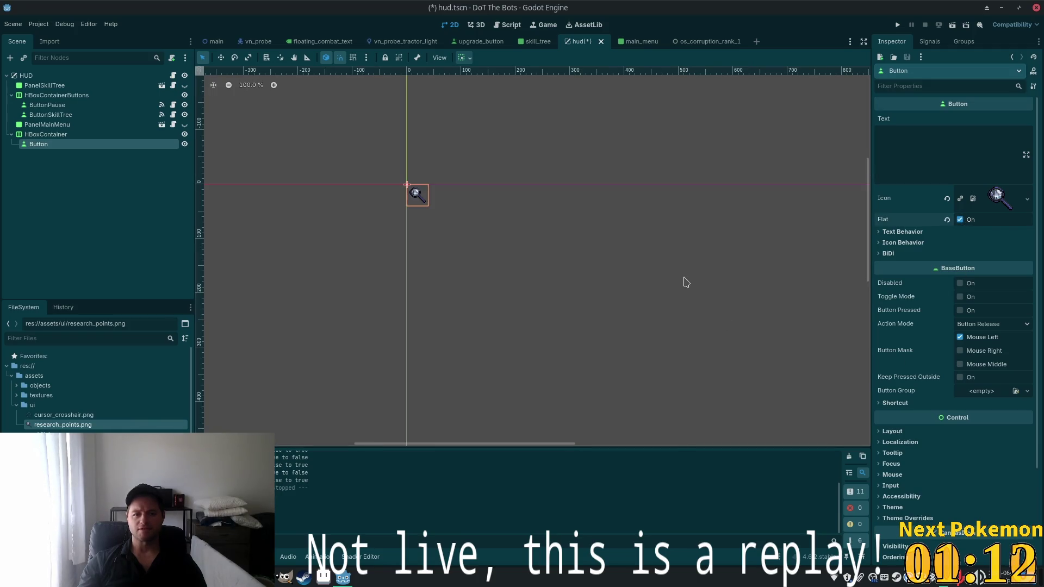
drag(688, 285, 572, 279)
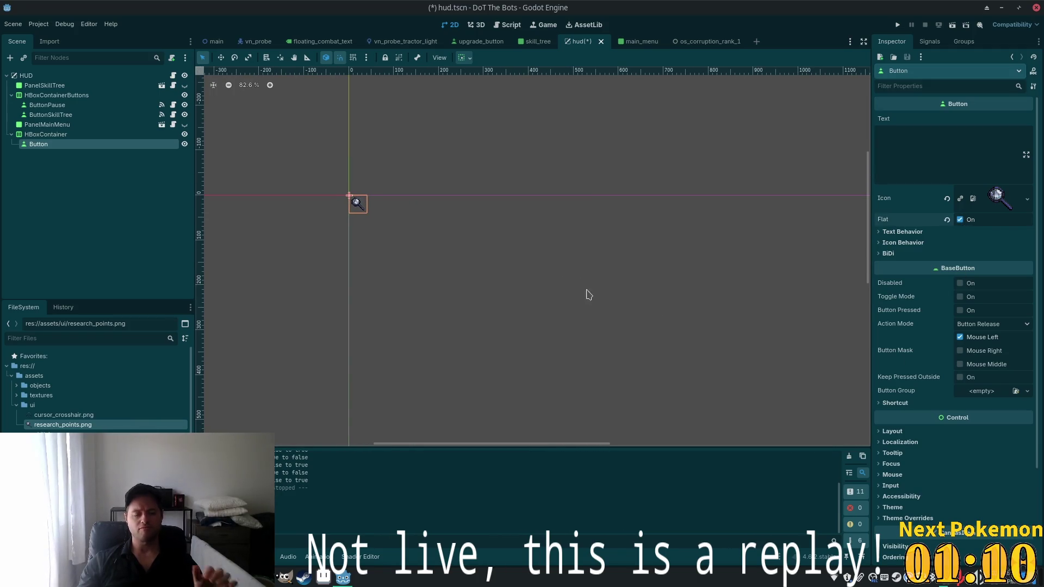
scroll(362, 217, up, 10)
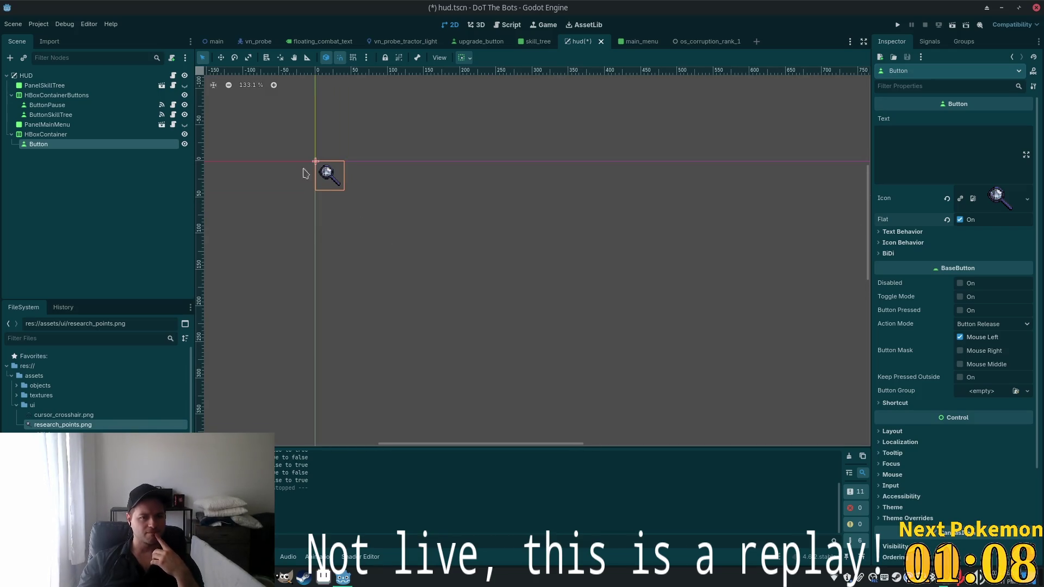
scroll(412, 243, down, 4)
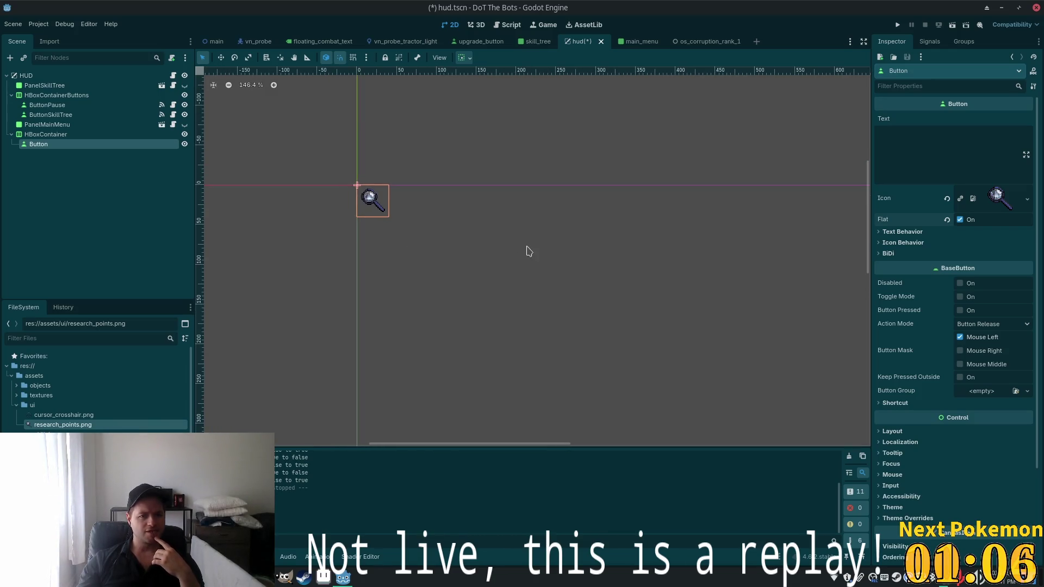
click(898, 25)
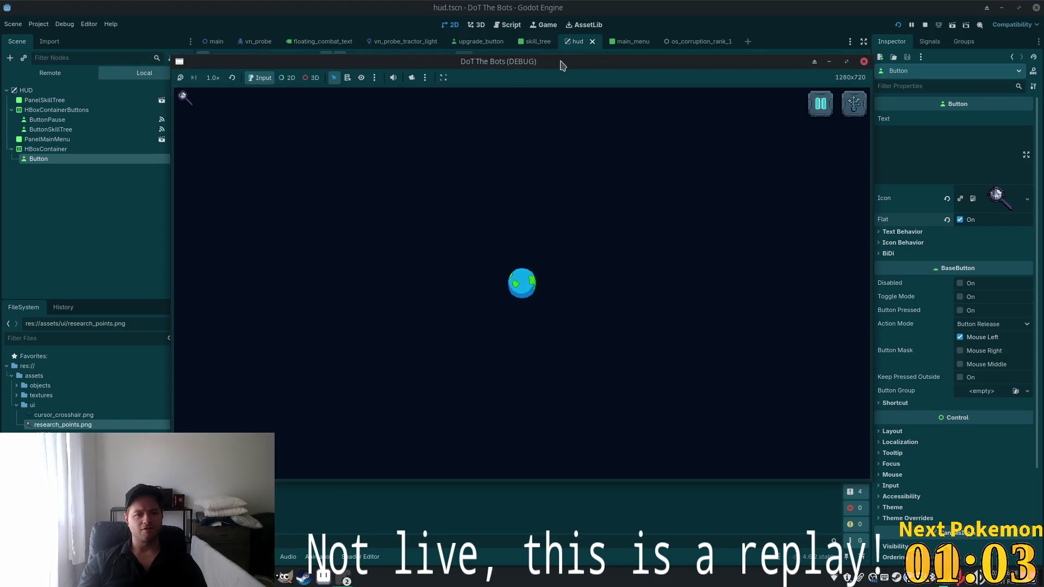
Maximize the DoT The Bots debug window and briefly check the network menu
double_click(562, 65)
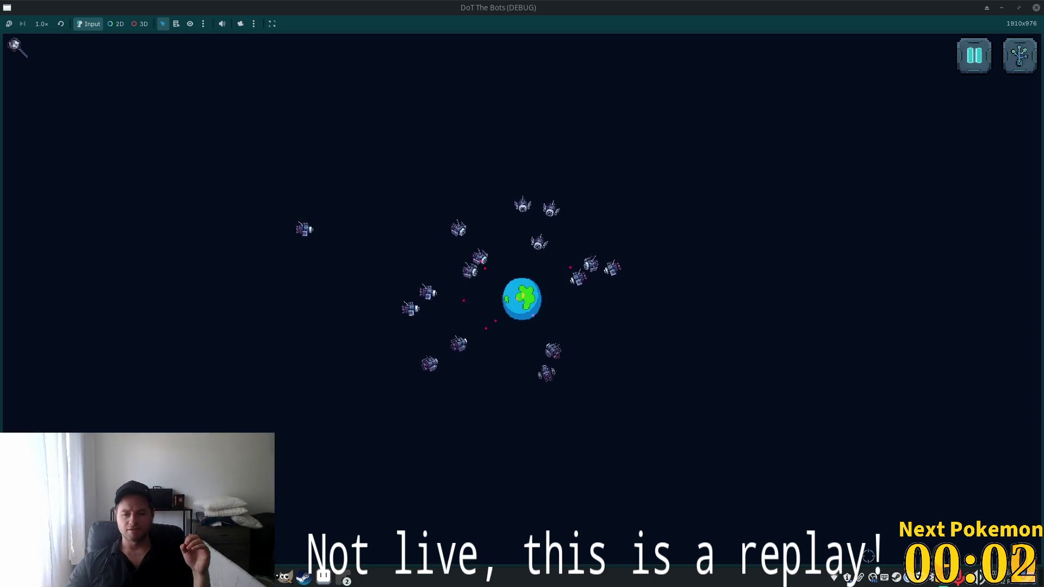
click(835, 578)
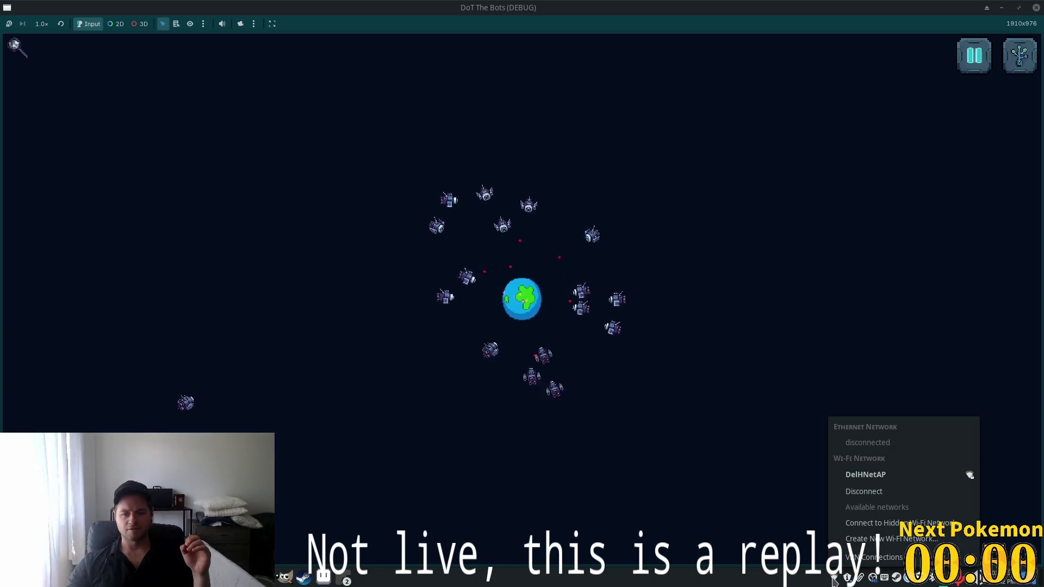
click(641, 423)
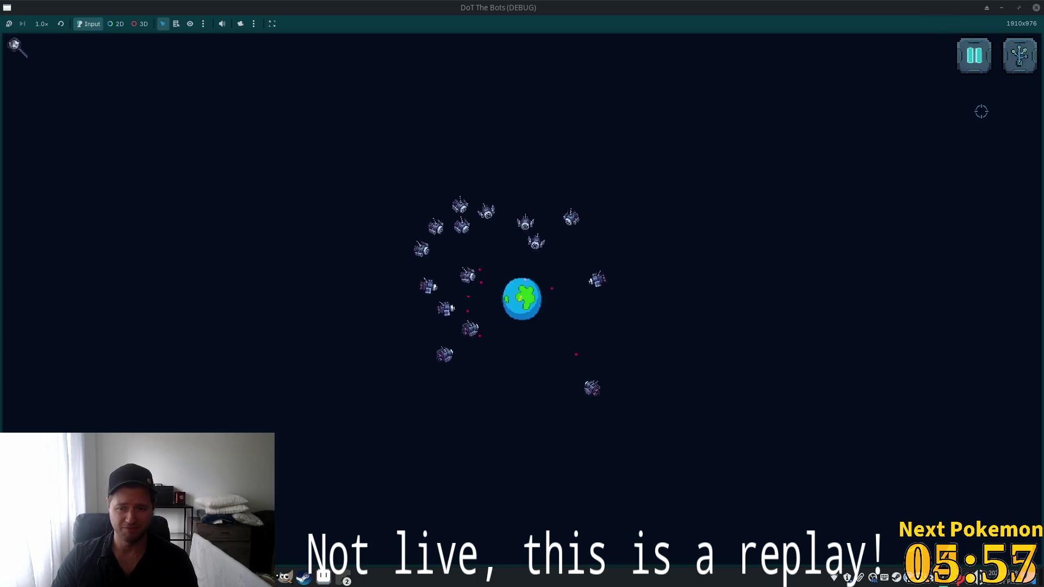
In Aseprite, view the pause-button tiles on the HUD tile sheet and select the eyedropper
key(alt+Tab)
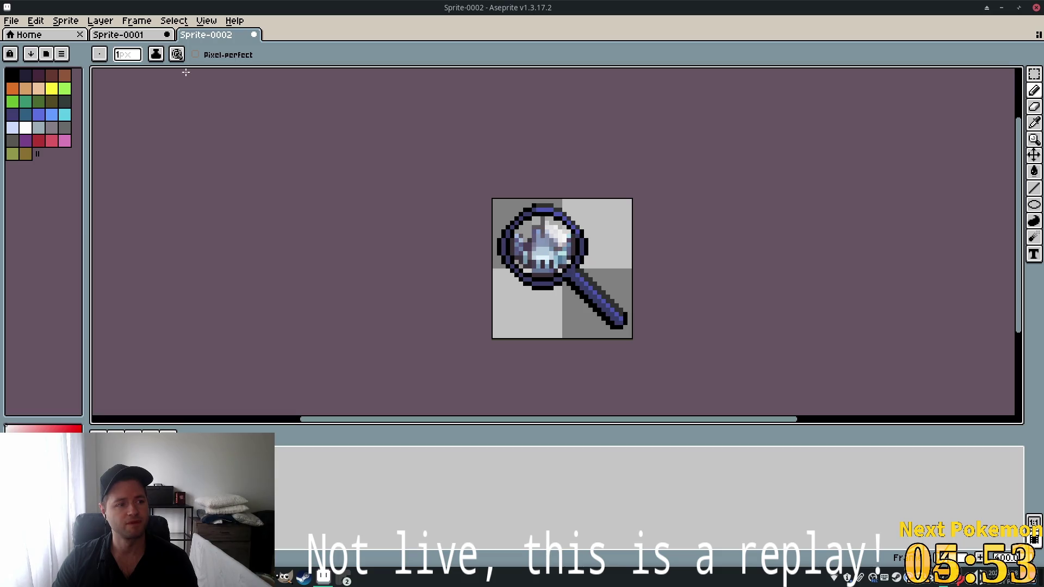
click(121, 36)
scroll(551, 285, up, 3)
scroll(550, 284, up, 2)
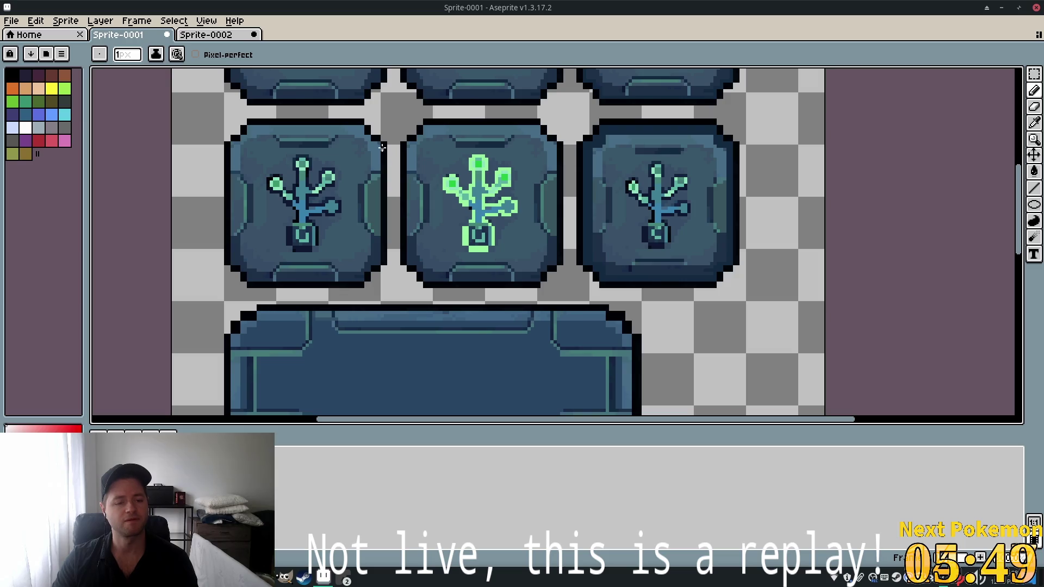
scroll(476, 202, down, 2)
drag(474, 202, 474, 267)
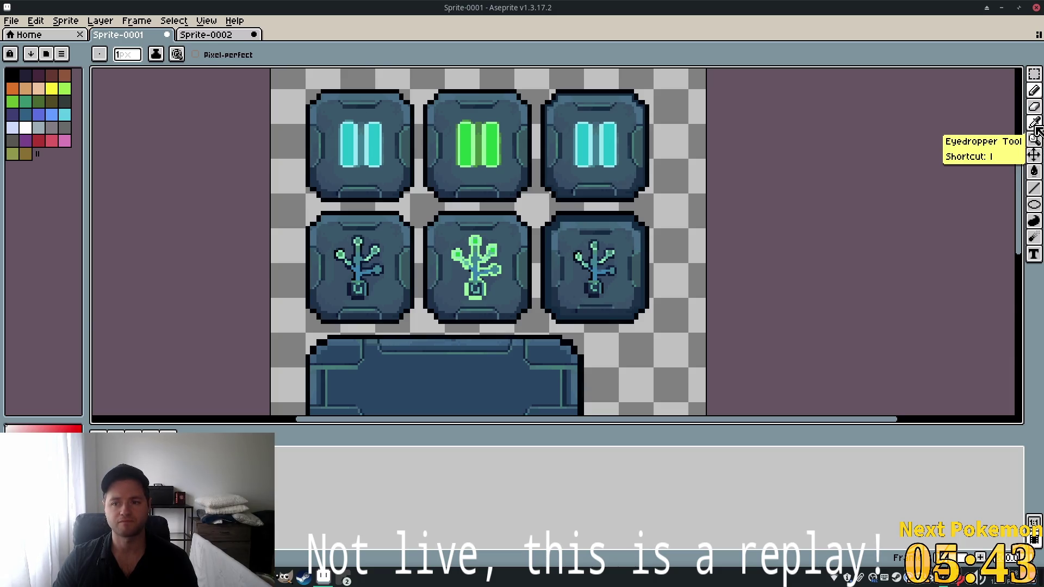
click(1035, 123)
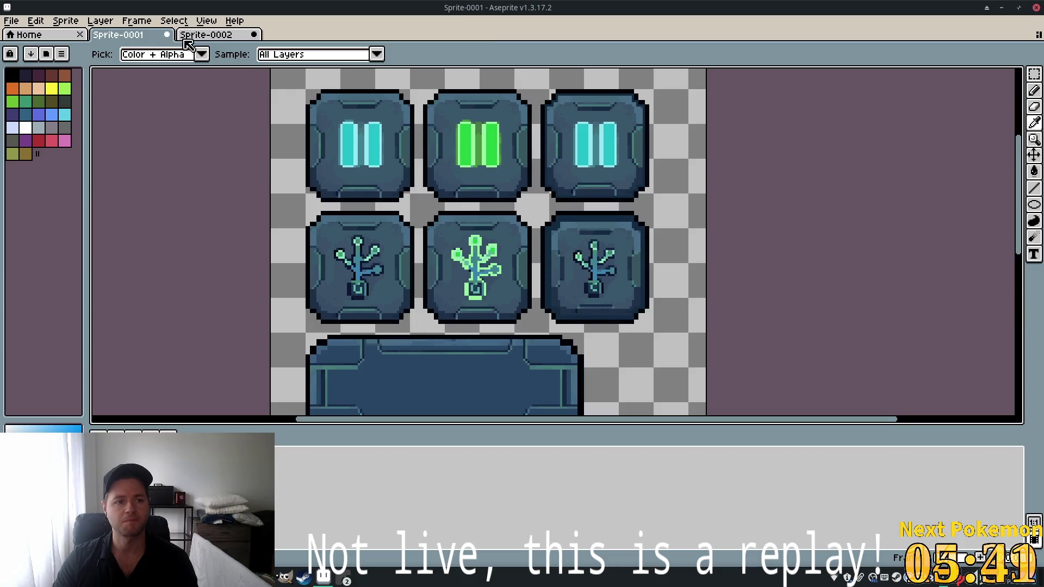
Switch to the Sprite-0002 magnifier, zoom in, and bring up Replace Color
click(191, 35)
scroll(619, 250, up, 2)
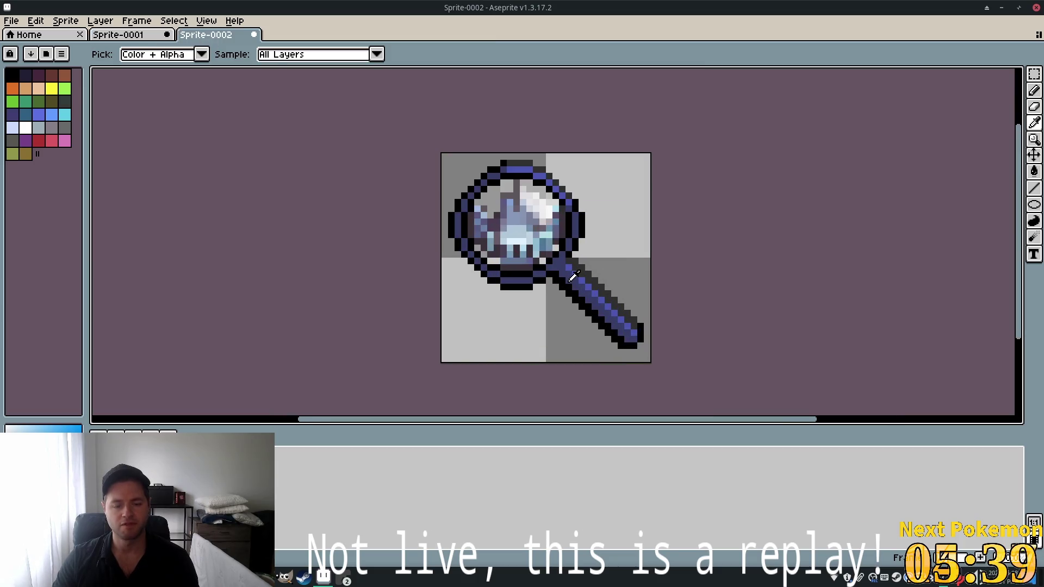
key(shift+r)
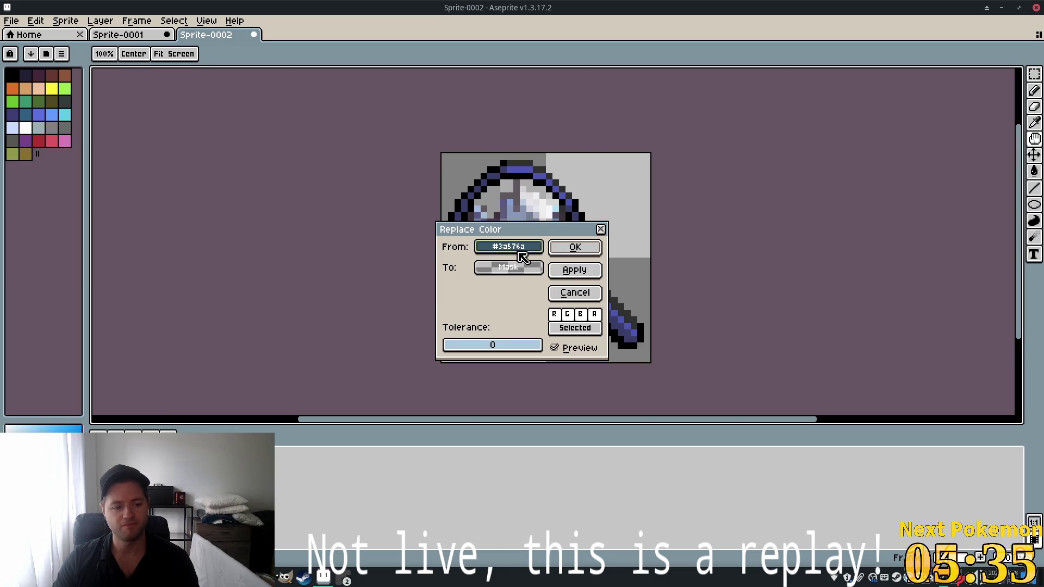
Eyedrop the handle's dark blue and reopen Replace Color with it as the source
click(604, 230)
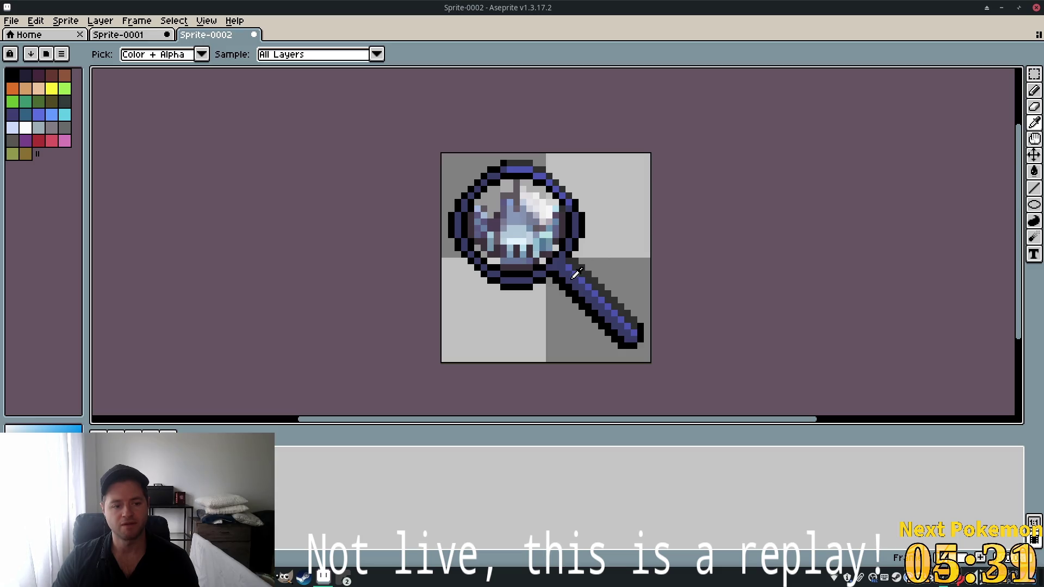
click(573, 277)
key(shift+r)
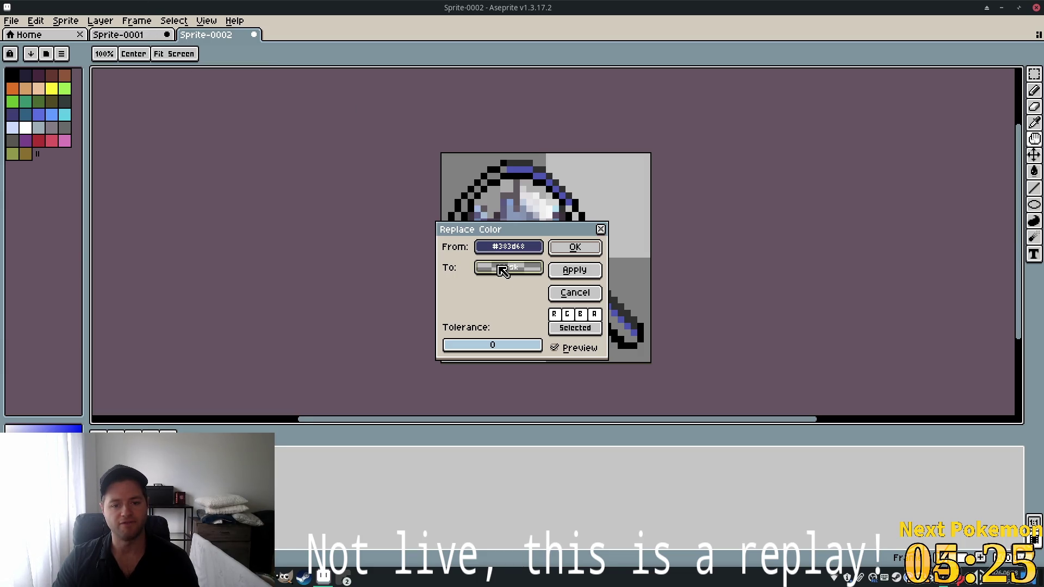
click(600, 229)
Revisit the tile sheet, then inspect the Replace Color To colour's hex without applying
click(125, 34)
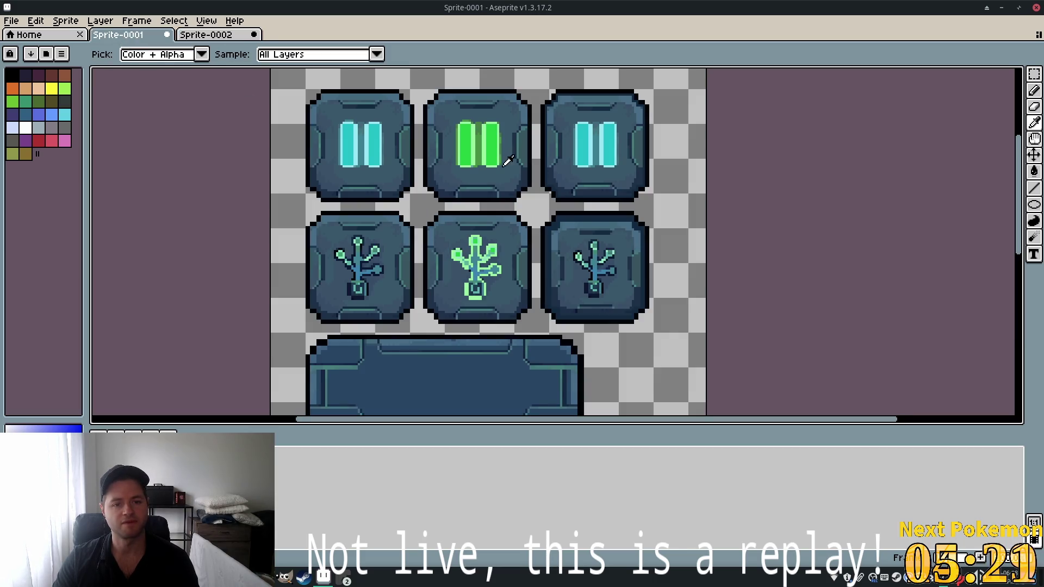
click(218, 35)
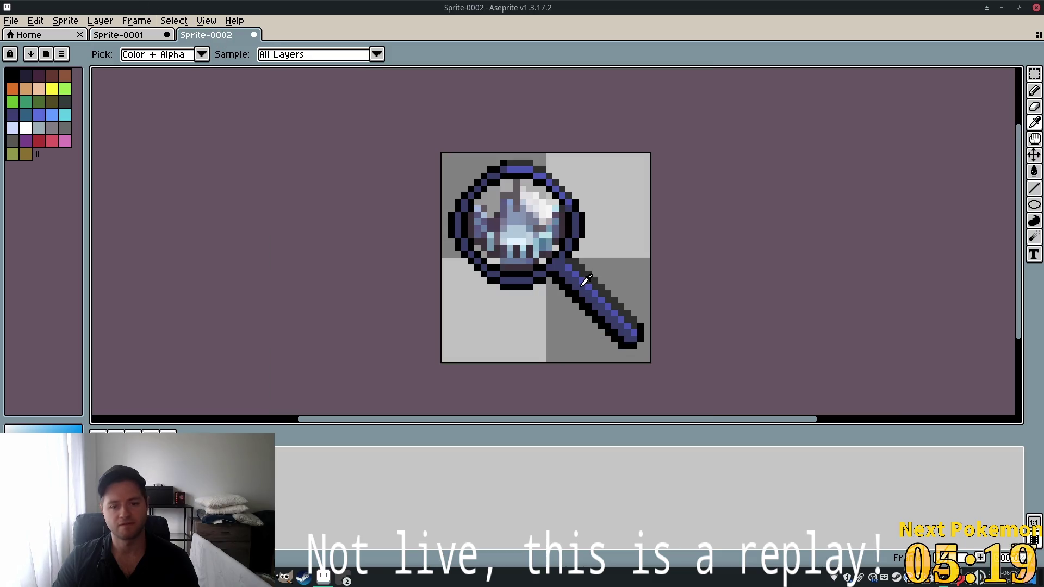
key(shift+r)
click(535, 268)
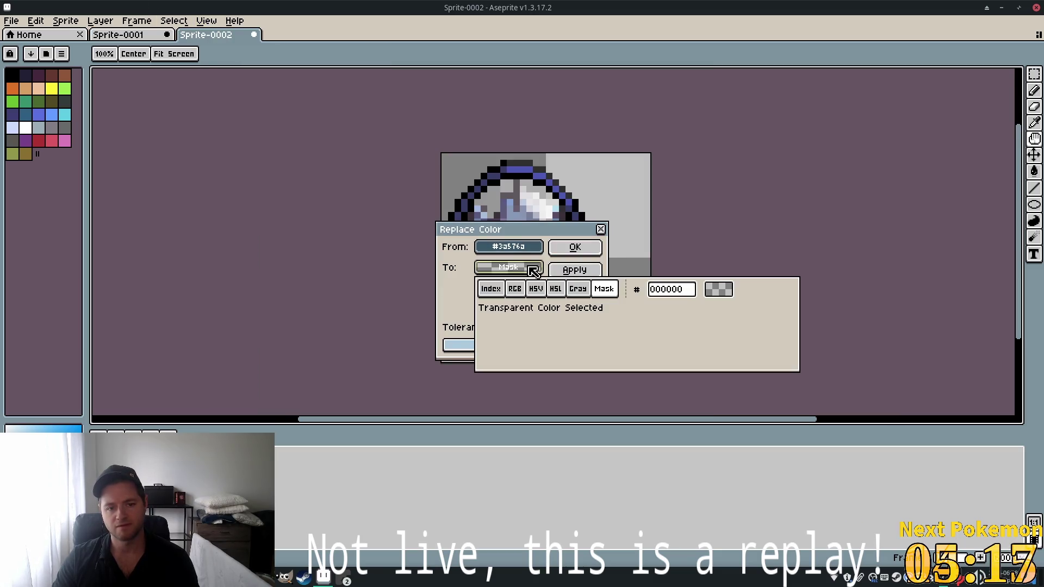
click(673, 289)
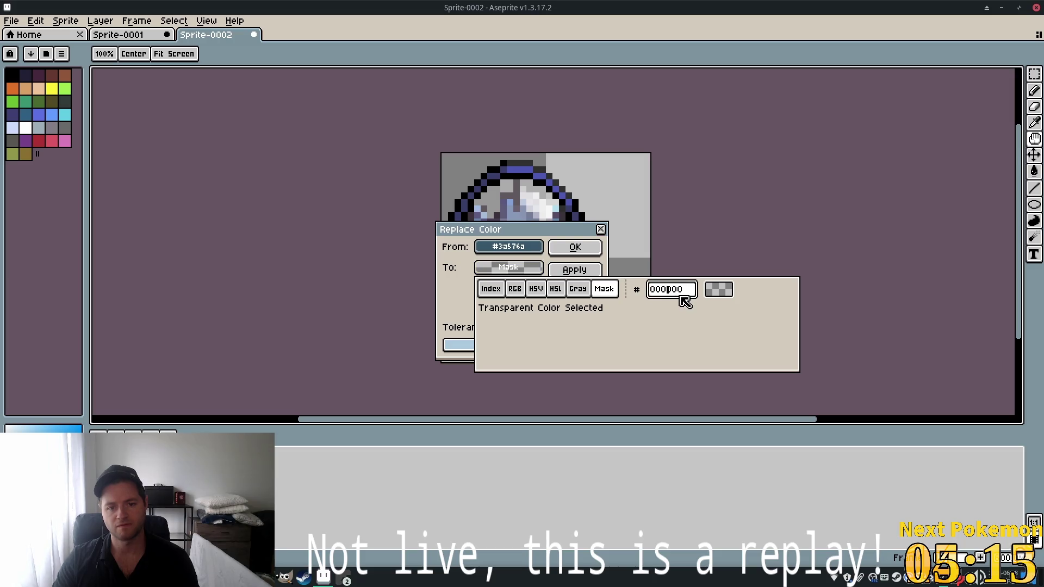
click(574, 250)
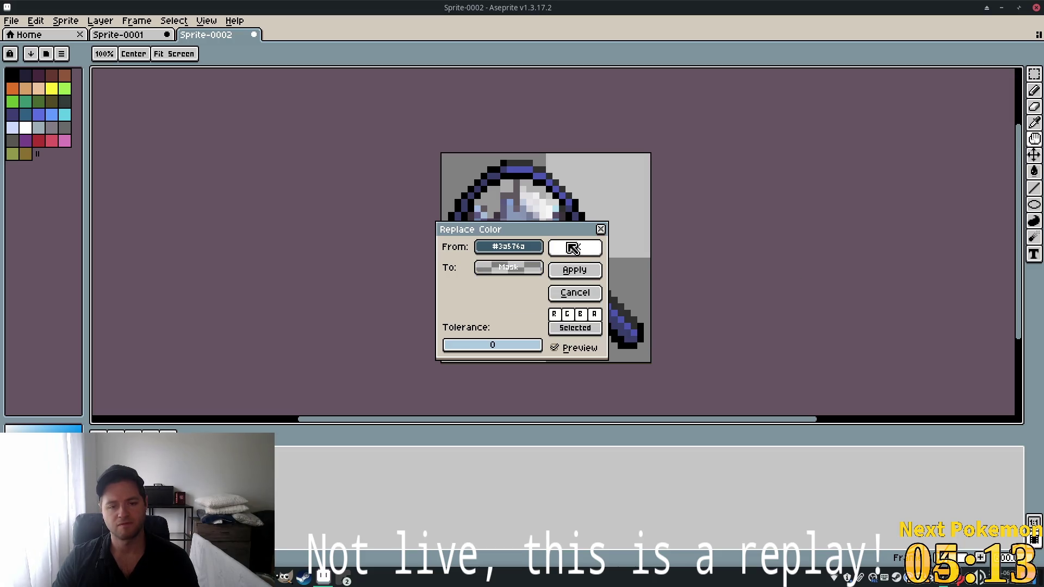
click(600, 229)
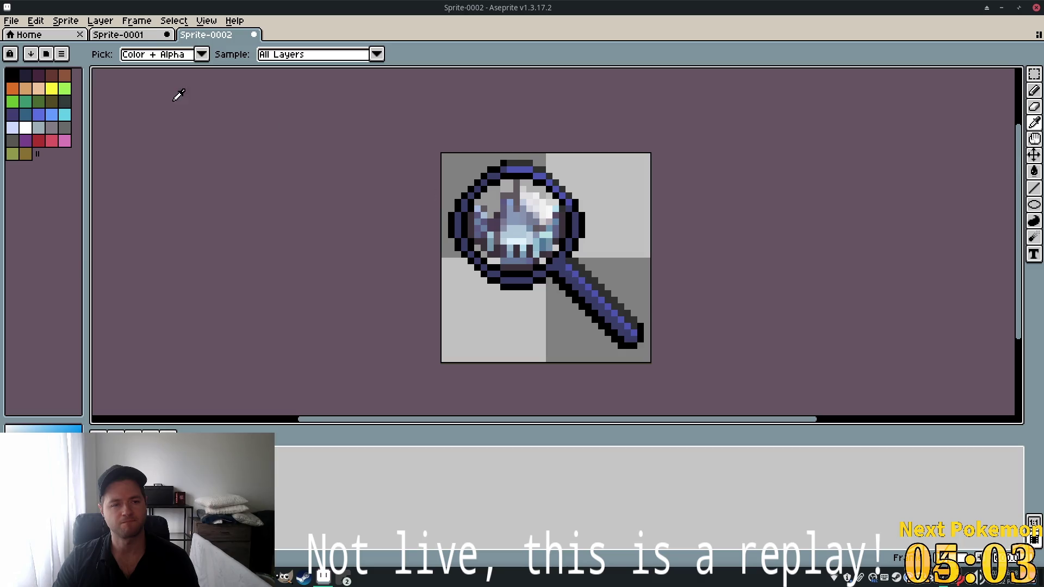
click(44, 430)
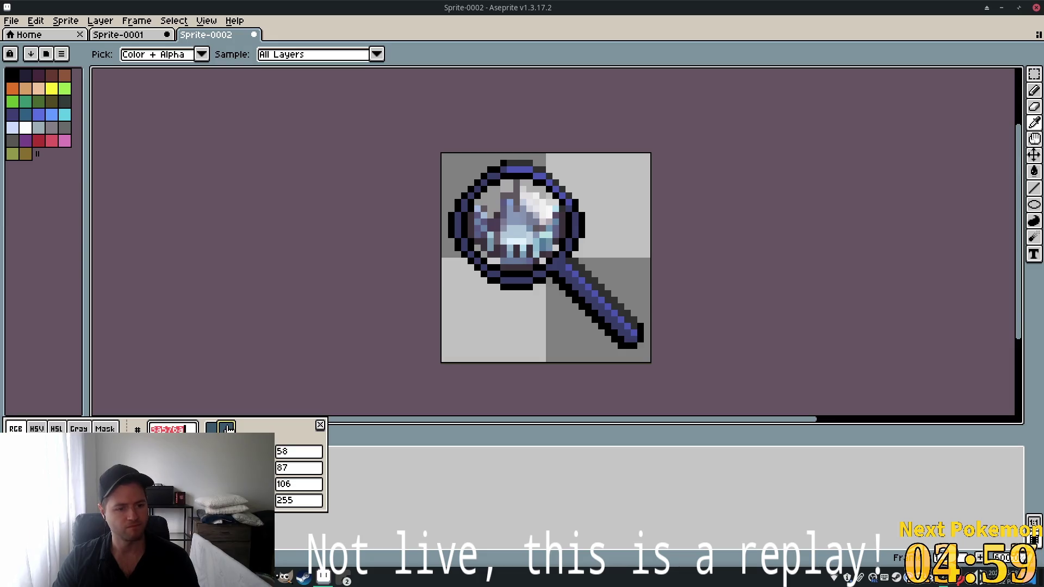
click(320, 425)
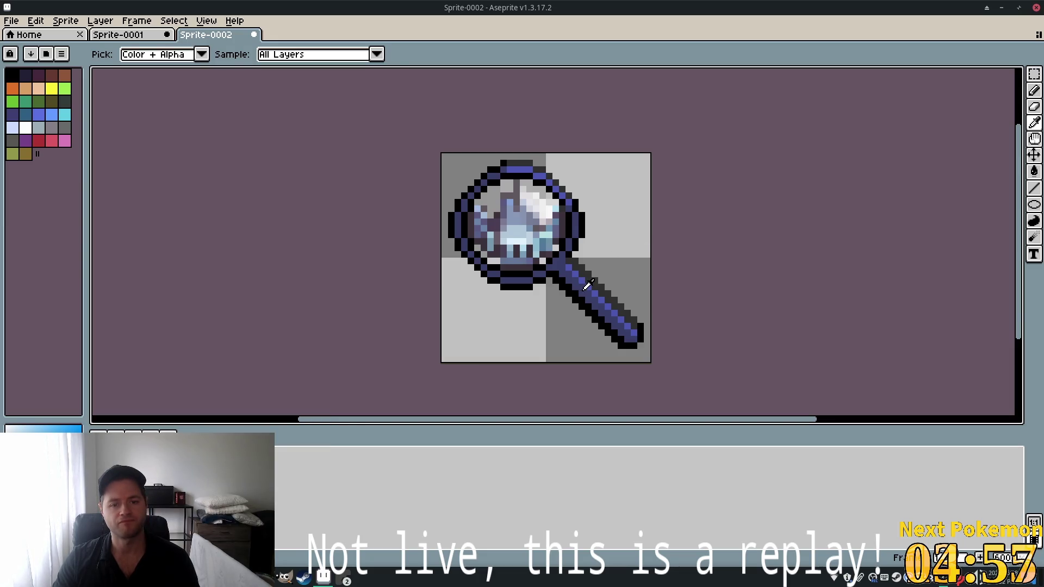
key(shift+r)
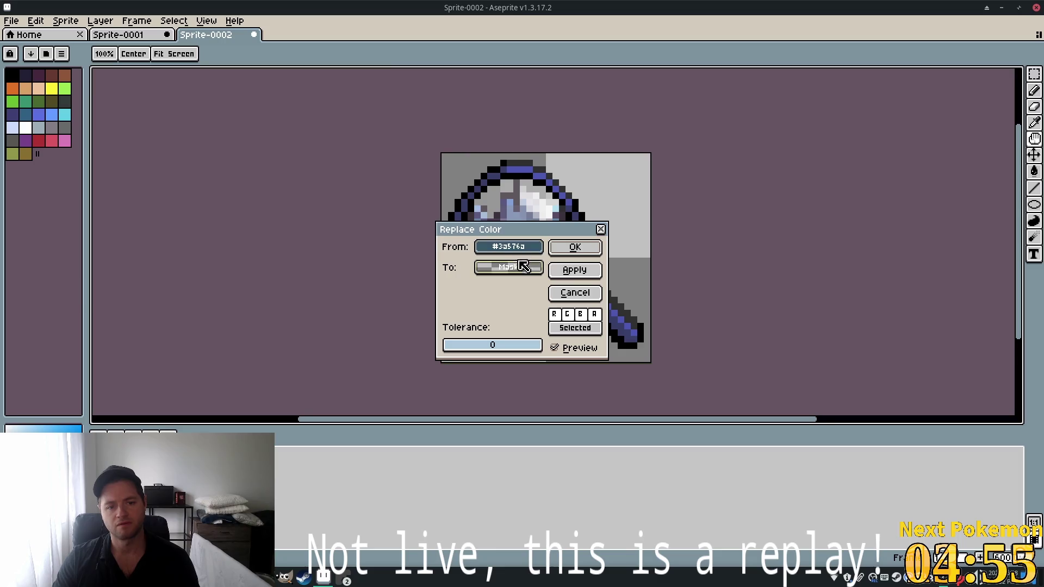
Set the Replace Color To colour to #3a576a
click(531, 272)
double_click(657, 291)
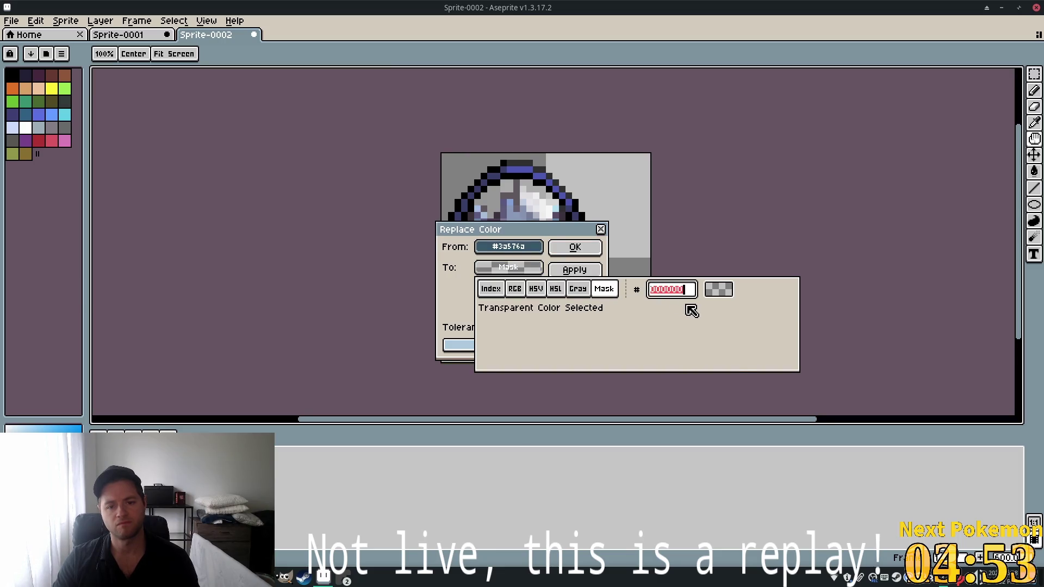
text(3a576a)
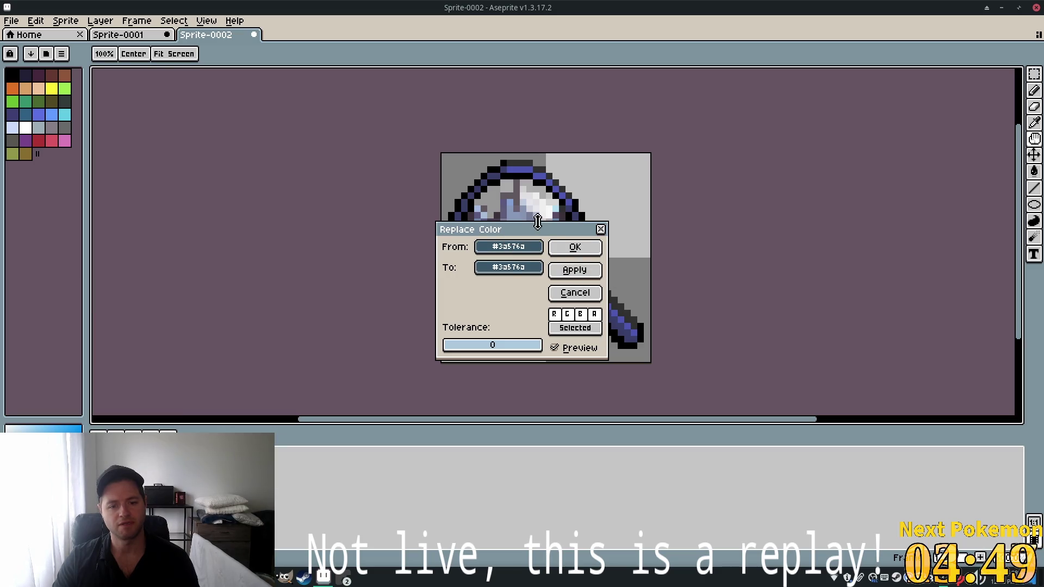
Pick #595652 from the palette as the From colour and apply the replacement
click(517, 249)
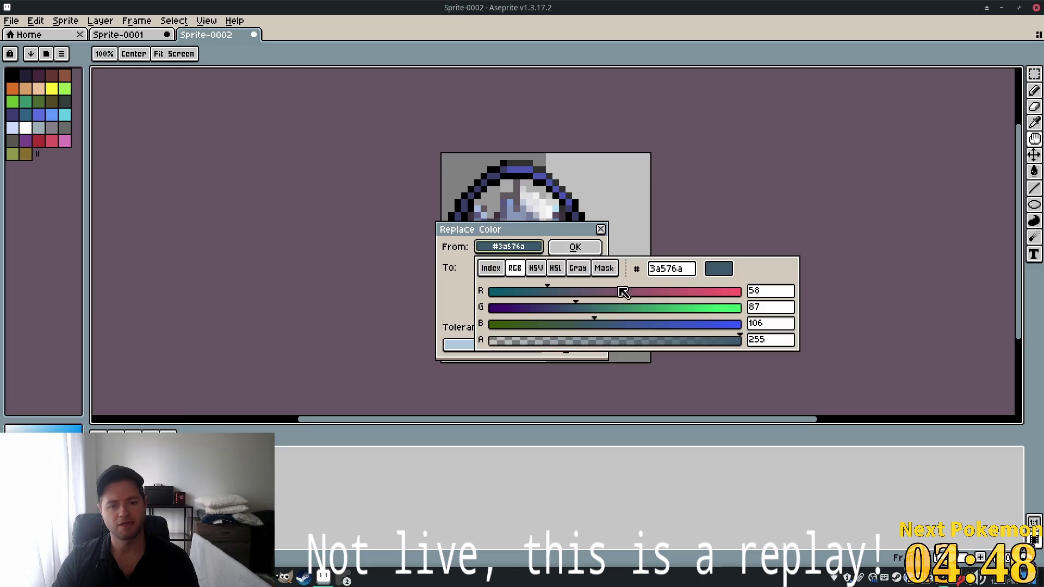
click(491, 268)
click(514, 272)
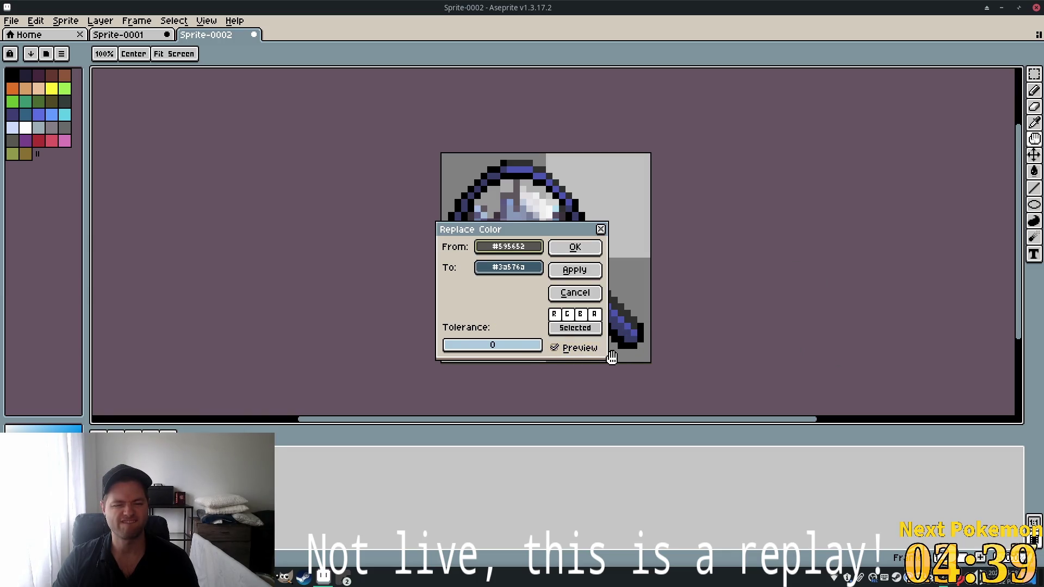
click(575, 273)
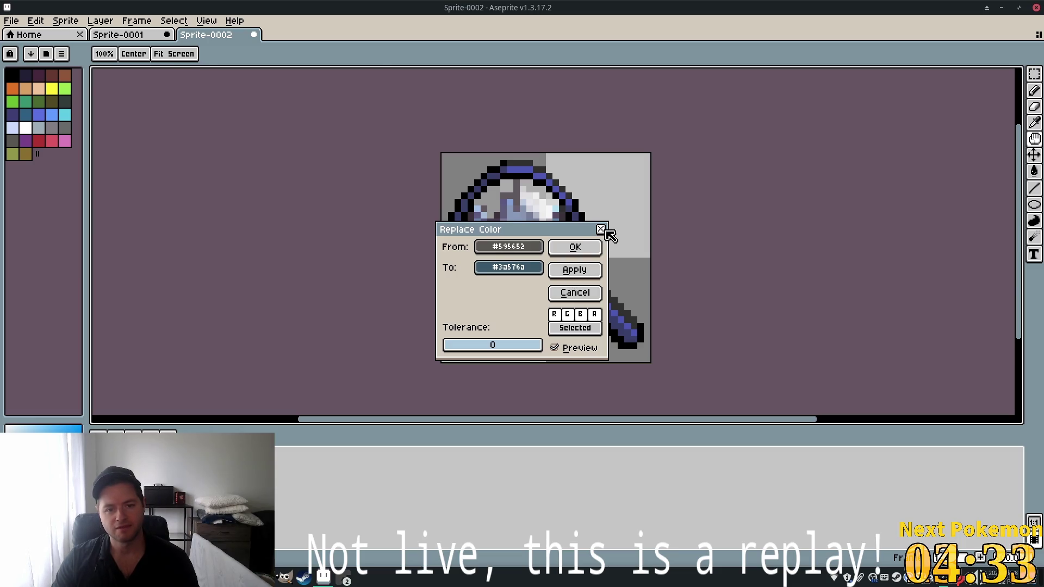
click(601, 229)
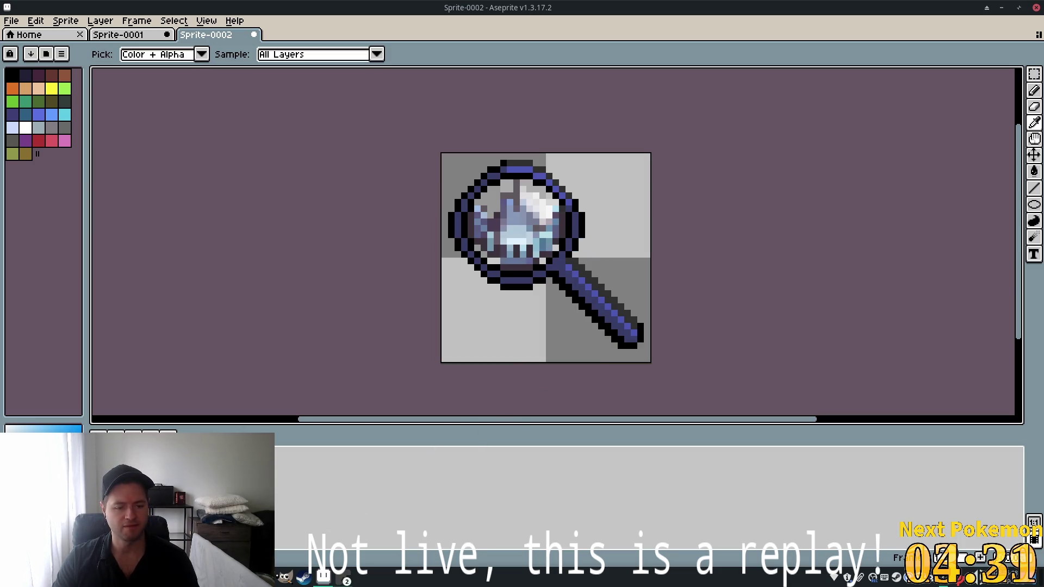
key(super)
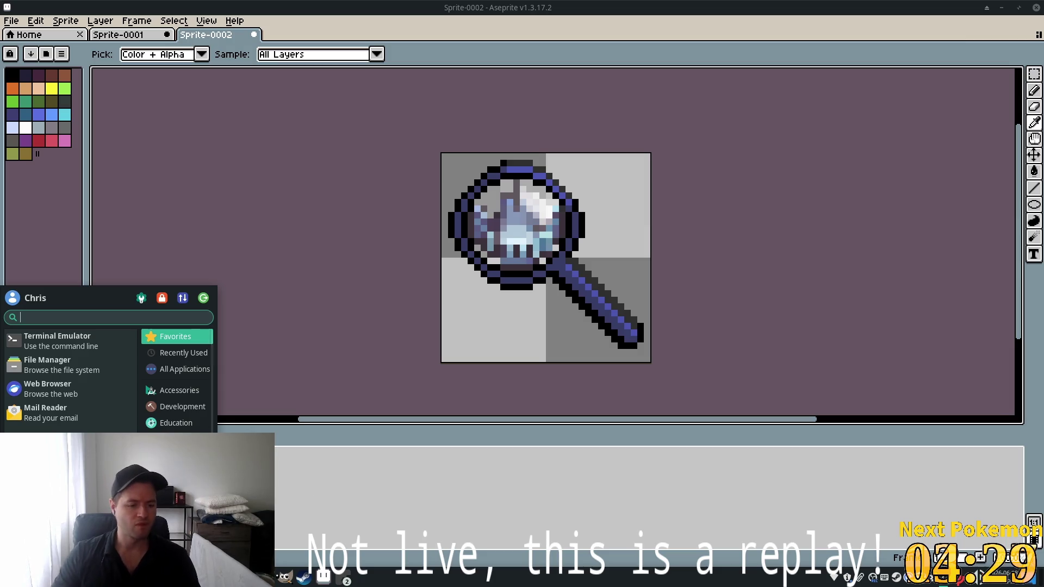
Add a new line in the notes and read the handle colour's hex in Aseprite
key(alt+Tab)
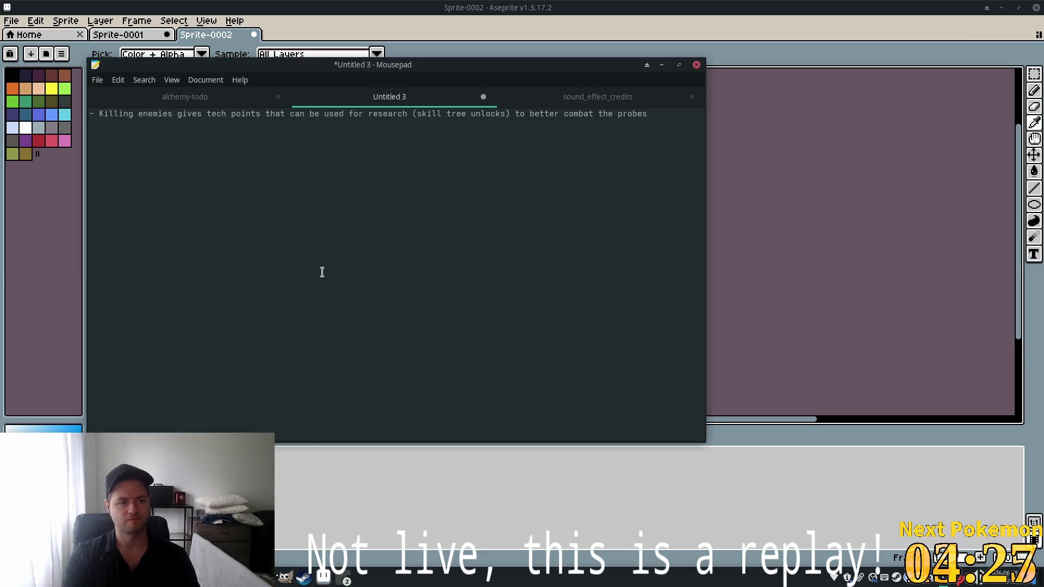
key(Return)
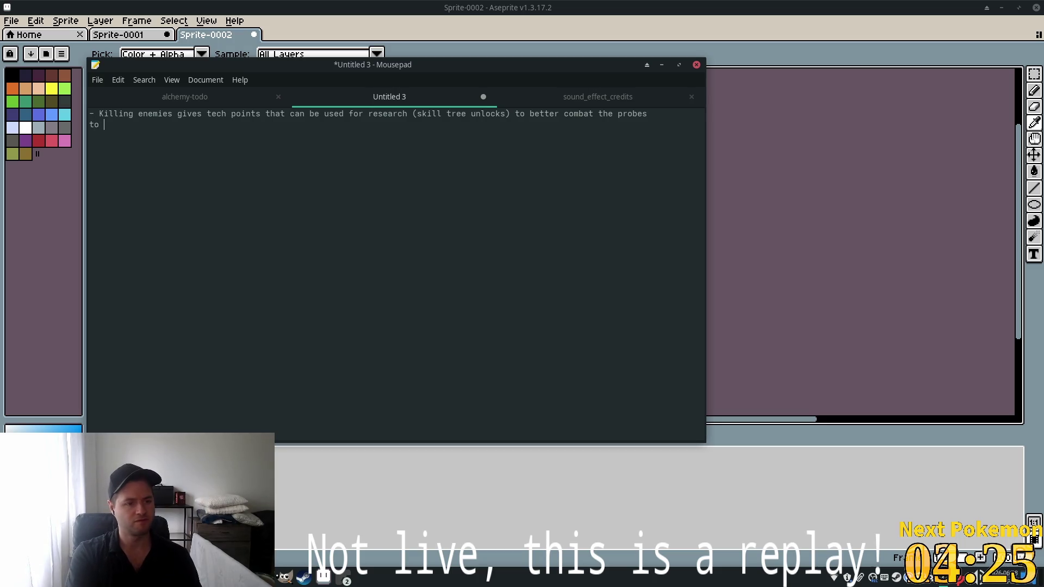
click(818, 5)
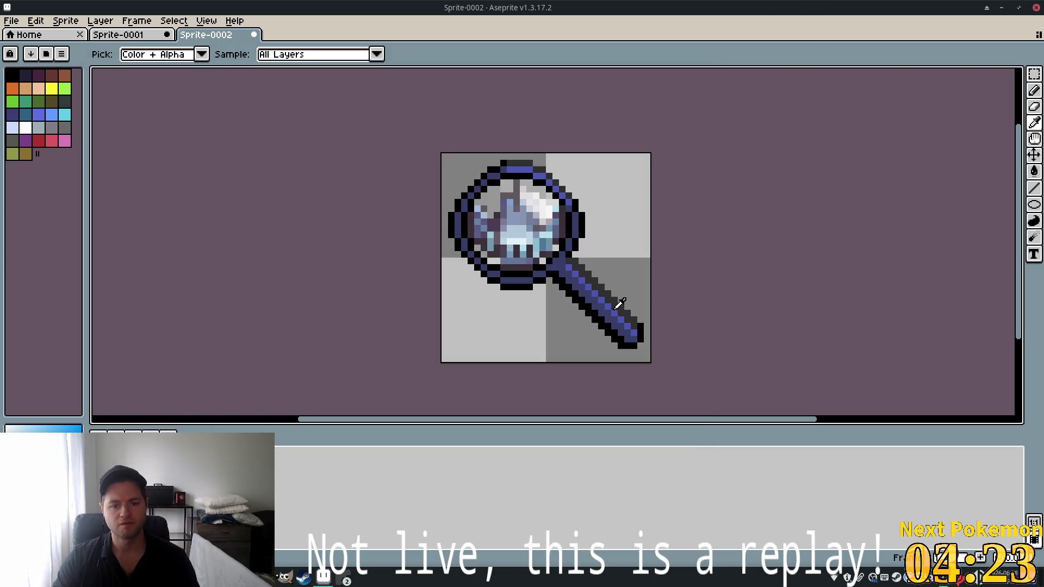
click(608, 309)
click(44, 430)
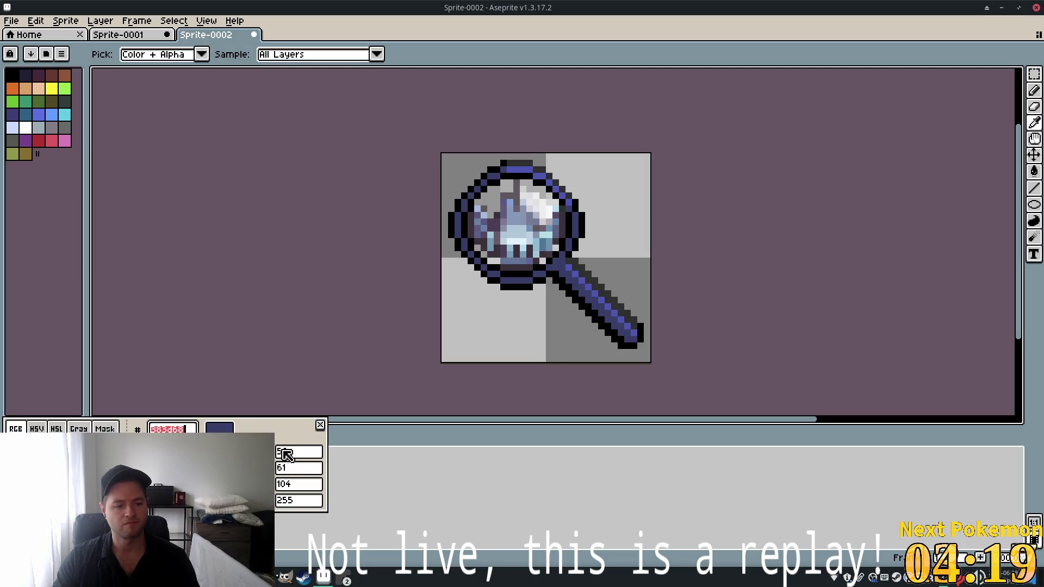
click(321, 424)
Start a 'from 383d68' line above 'to' in the Mousepad notes
key(alt+Tab)
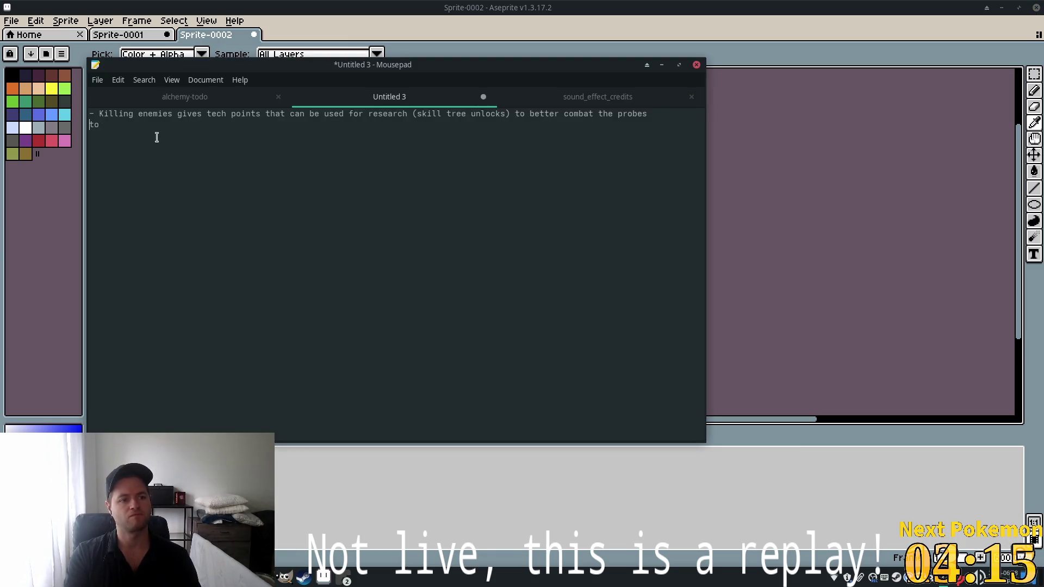
key(Return)
text(from 383d68)
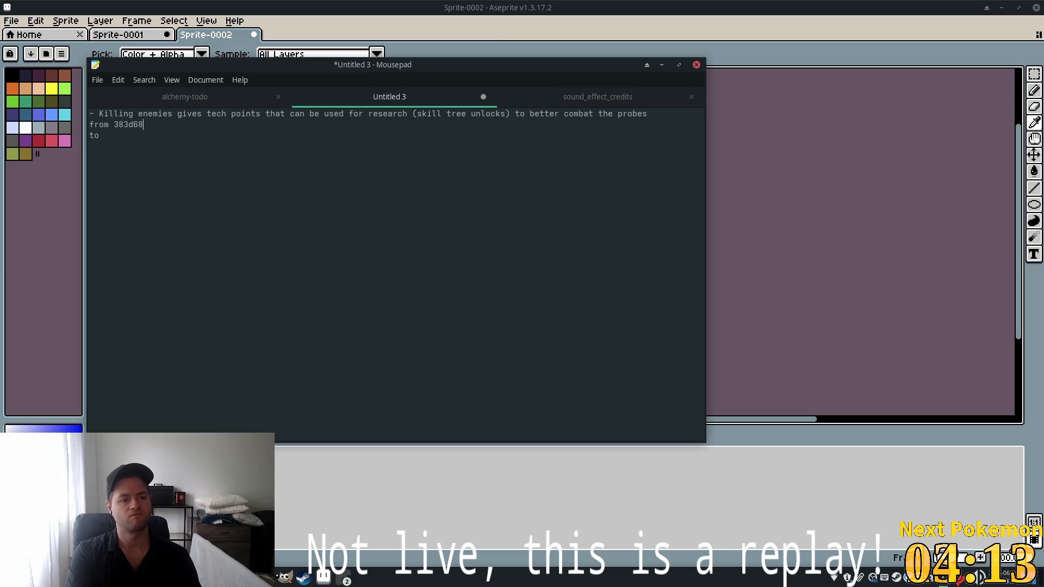
click(595, 17)
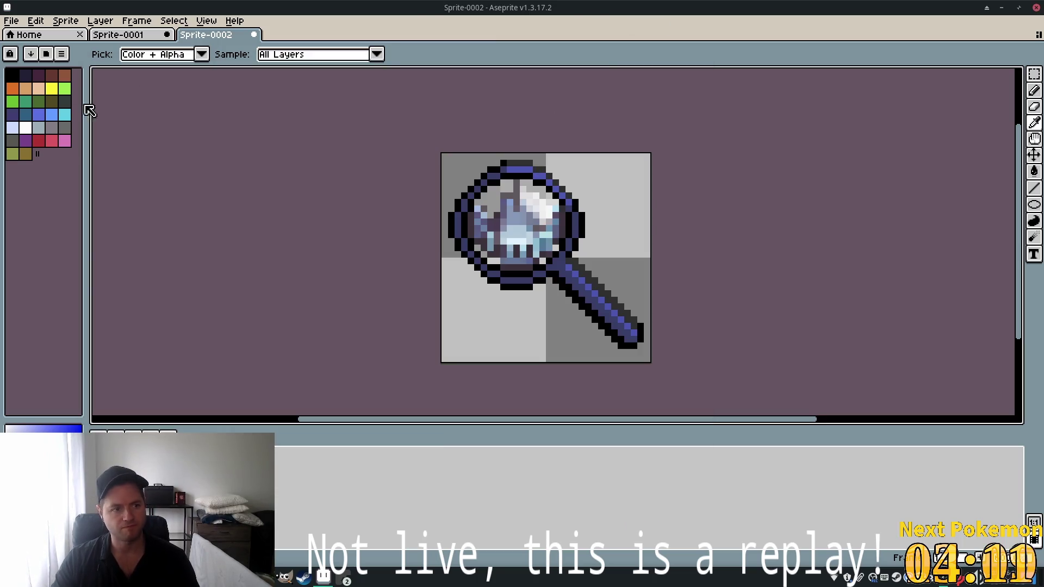
Check the colour values, write 3a576a after 'to' in the notes, and return to Sprite-0002
click(130, 37)
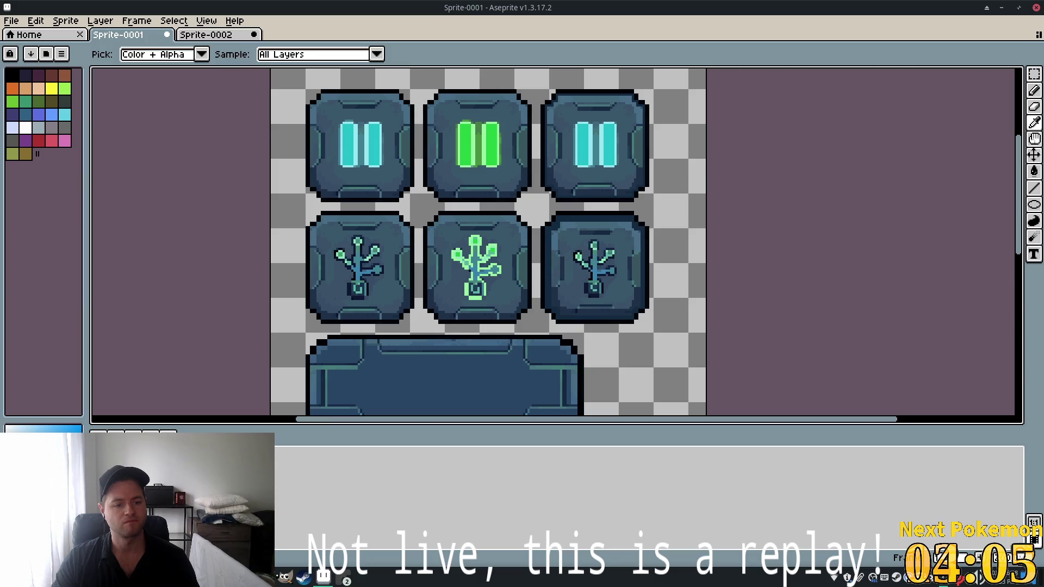
click(43, 430)
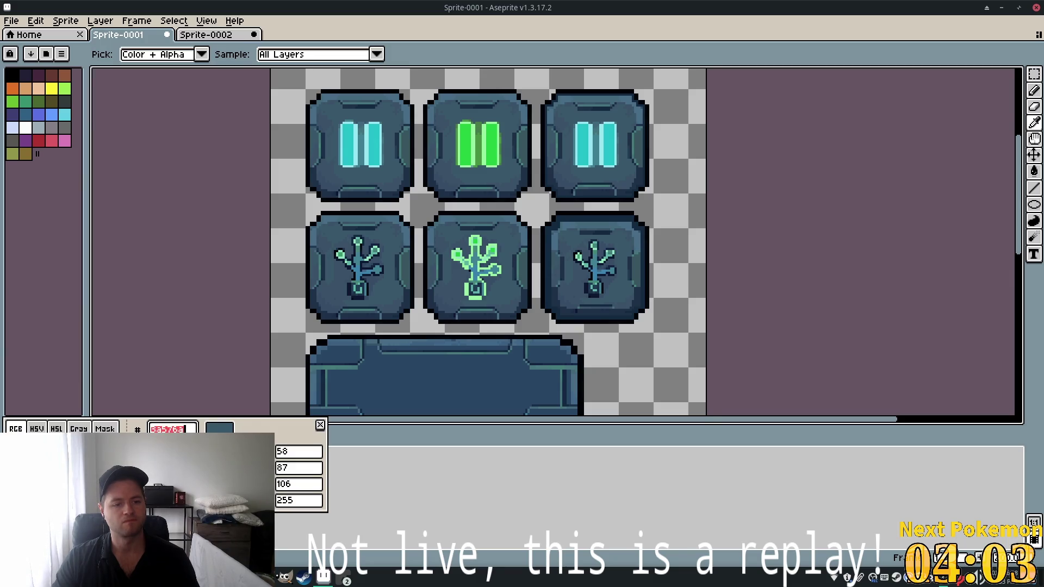
key(alt+Tab)
text(to 3a576a)
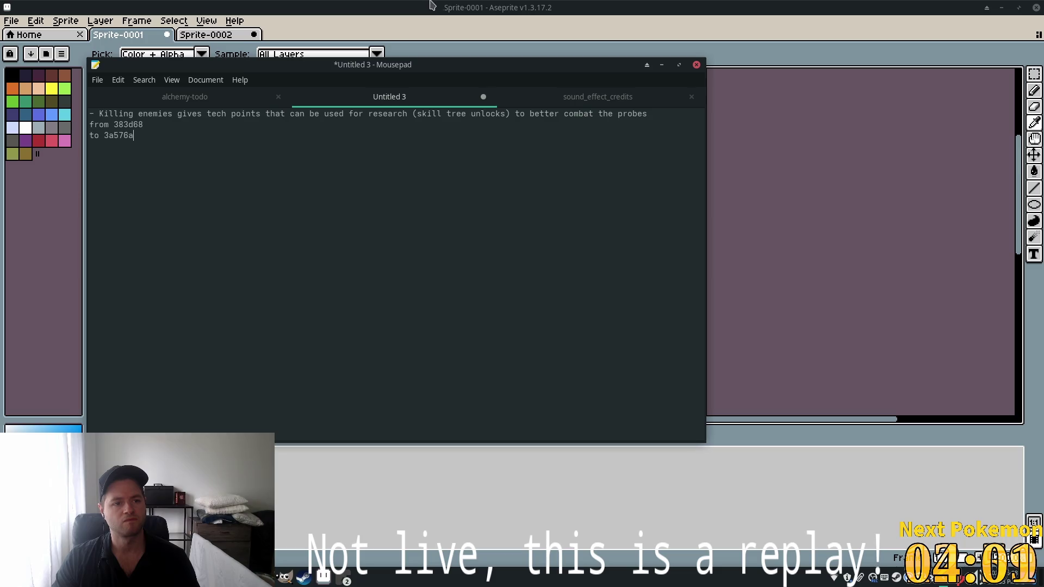
click(471, 11)
click(203, 35)
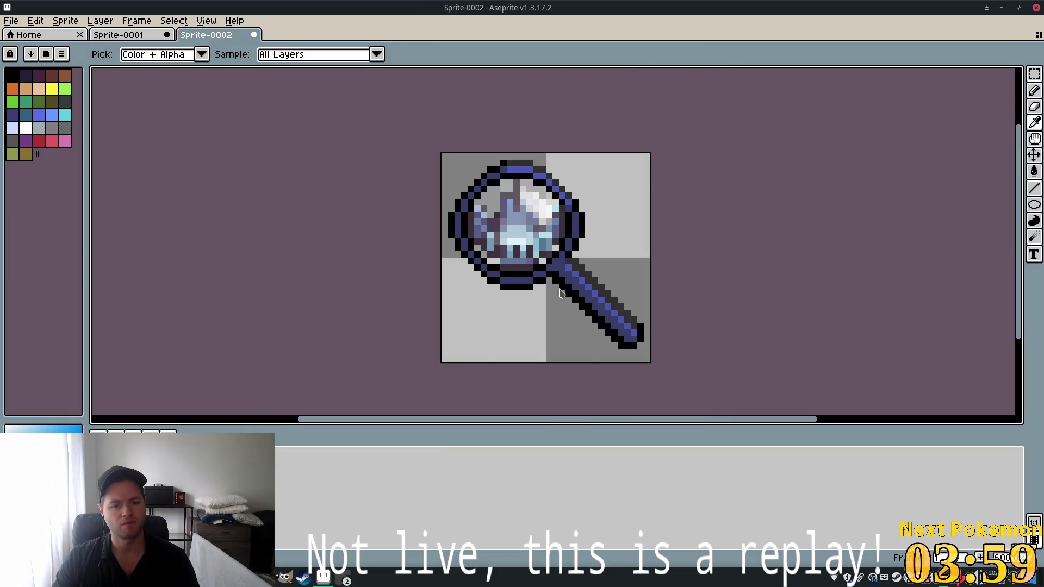
Eyedrop the handle's #383d68 blue as the Replace Color source
key(shift+r)
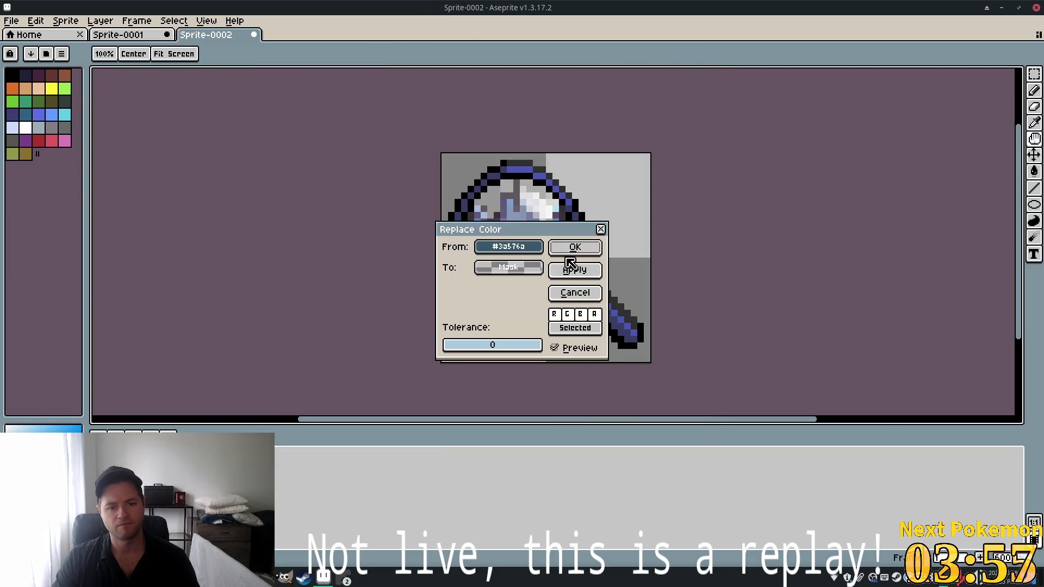
click(601, 228)
click(577, 283)
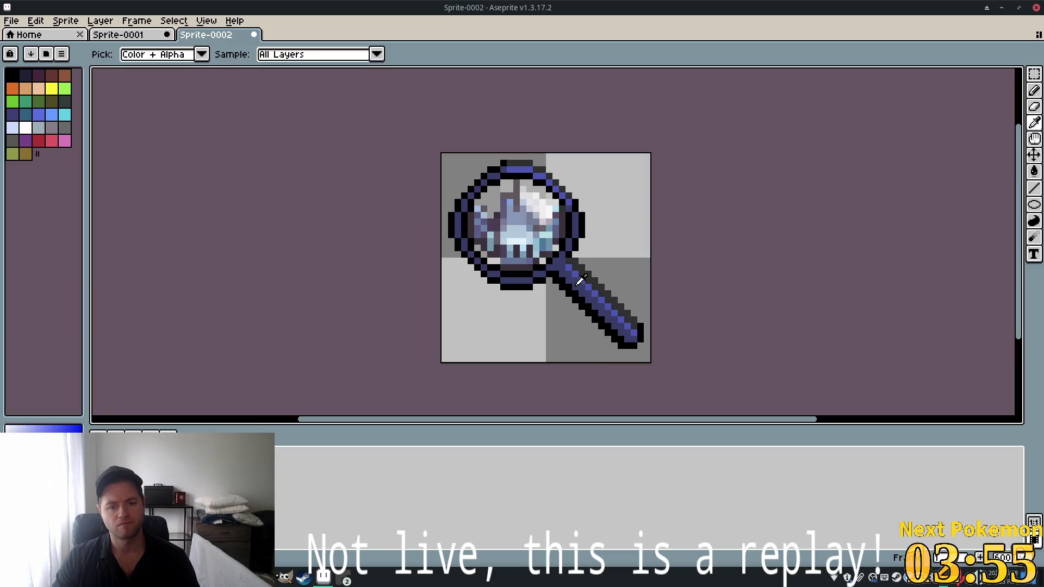
key(shift+r)
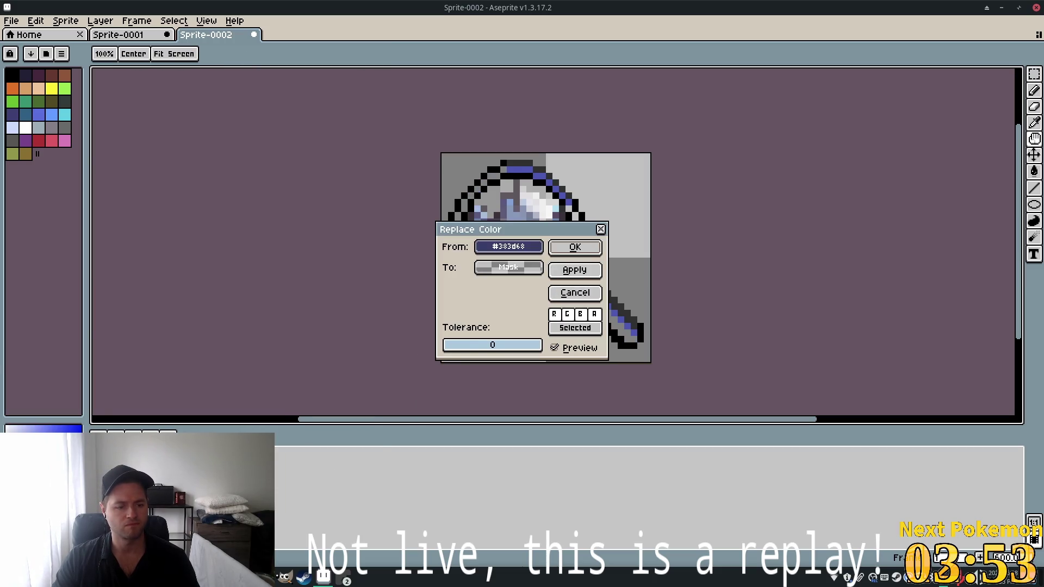
Set the To colour hex to 3a576a and apply the replacement
key(alt+Tab)
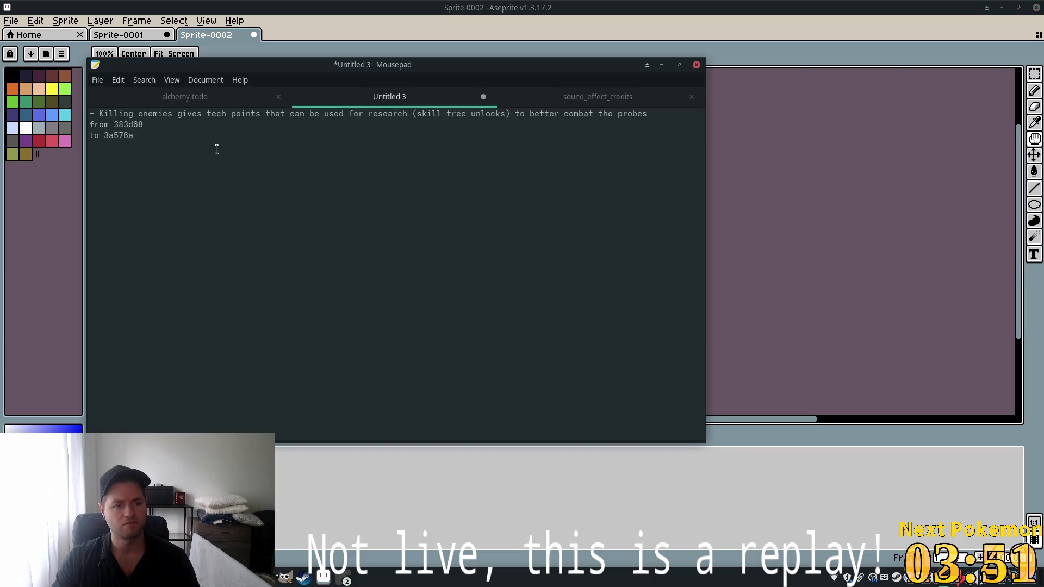
key(alt+Tab)
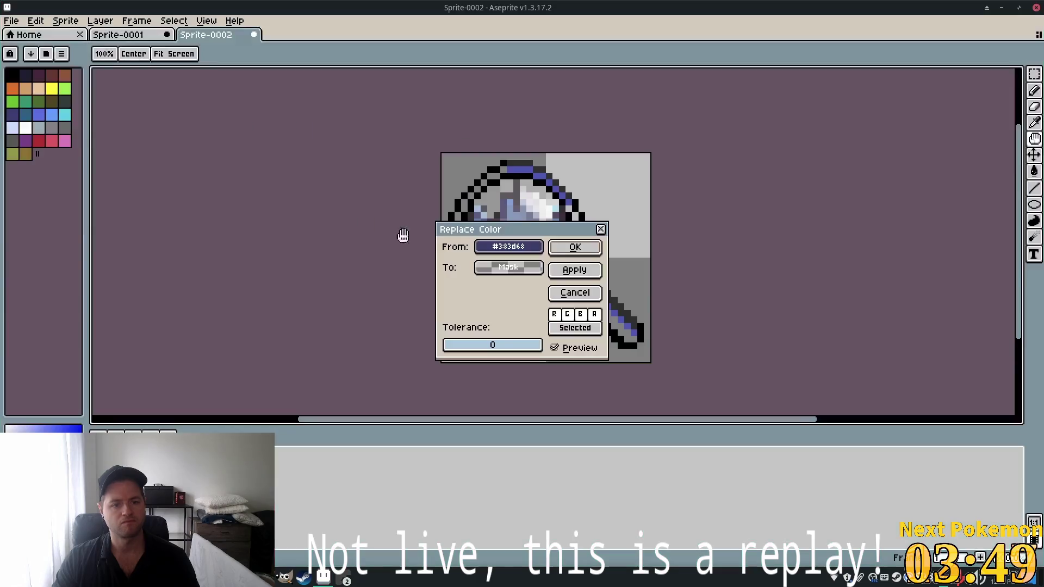
click(541, 271)
click(544, 274)
click(530, 270)
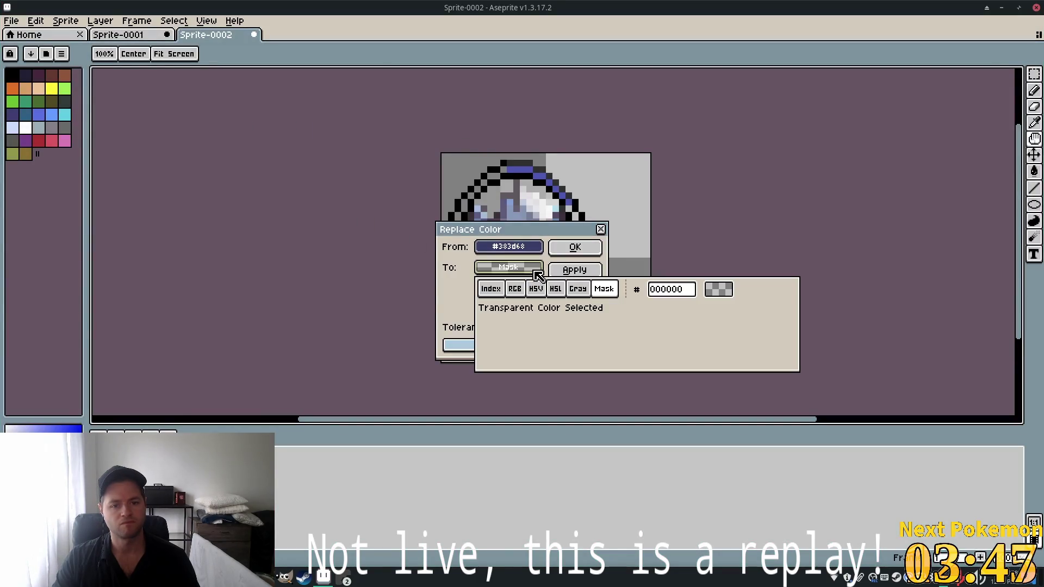
double_click(654, 290)
text(3a576a)
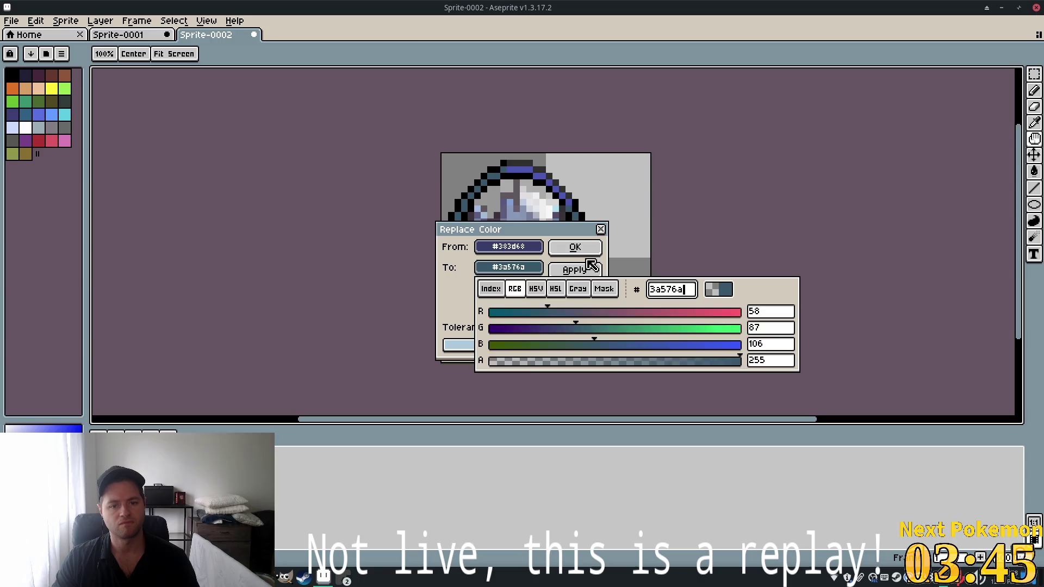
click(591, 264)
click(585, 247)
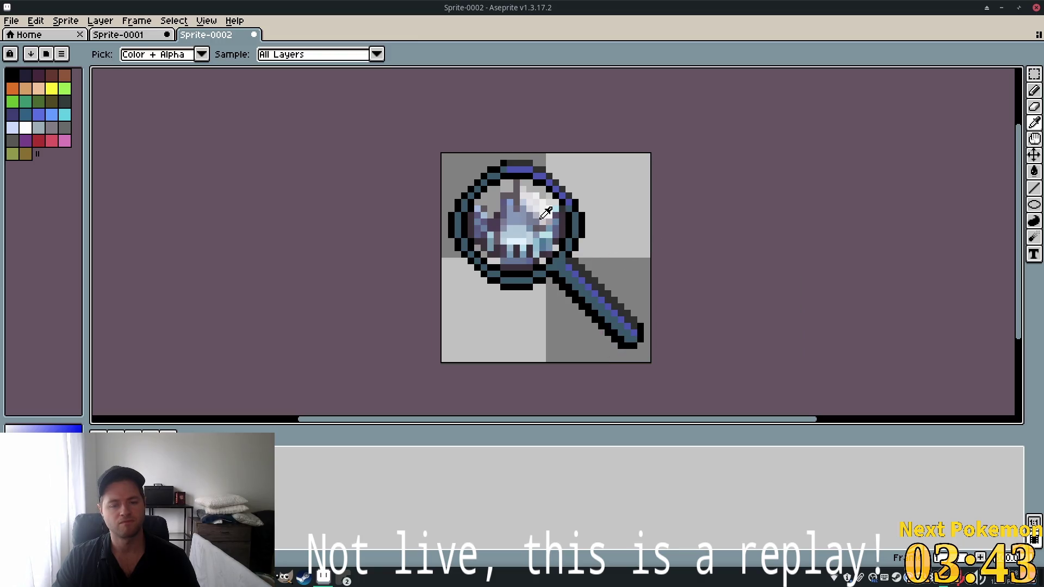
Sample a light blue from the button tile sheet, then bring the notes window forward
click(117, 37)
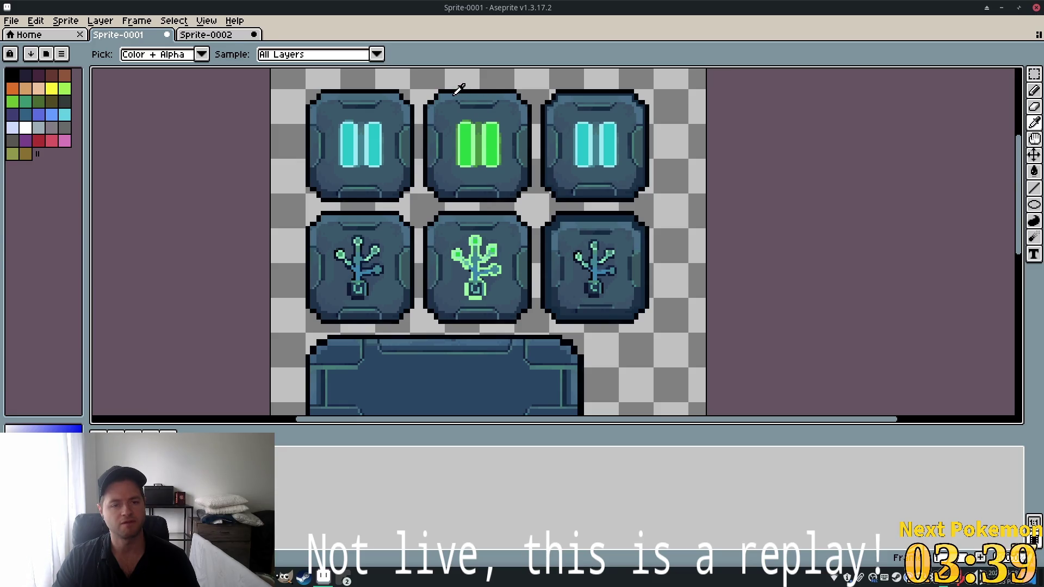
click(455, 93)
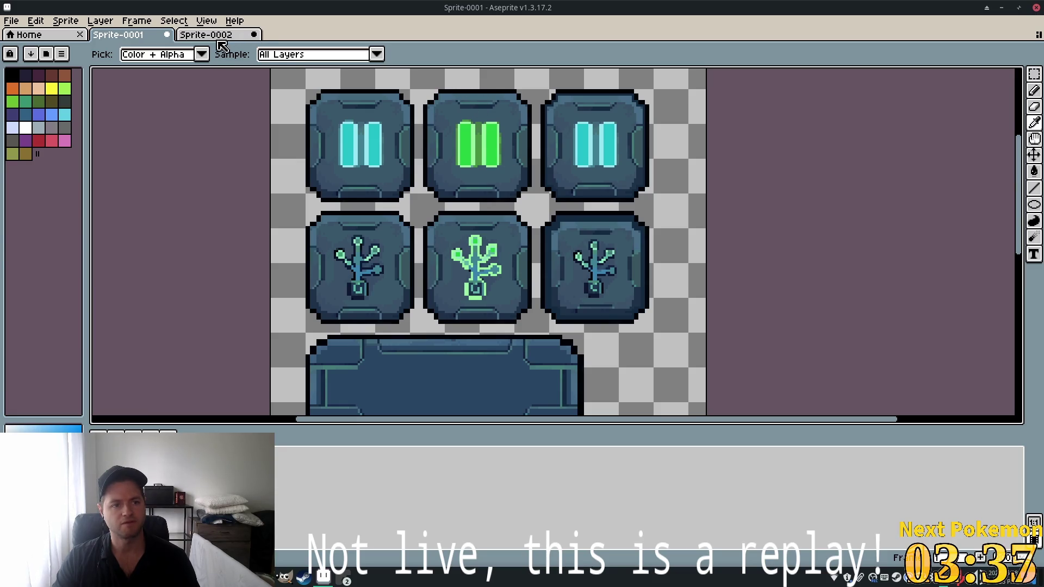
click(326, 578)
click(326, 577)
click(326, 578)
click(166, 153)
Change the noted replacement colour in Mousepad from 3a576a to 486d87
double_click(106, 134)
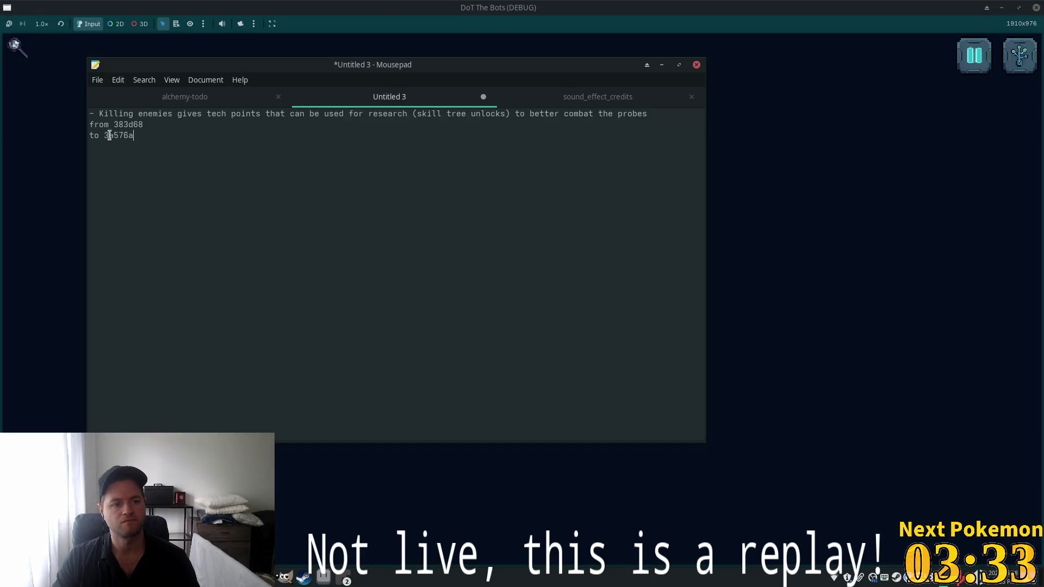
key(alt+space)
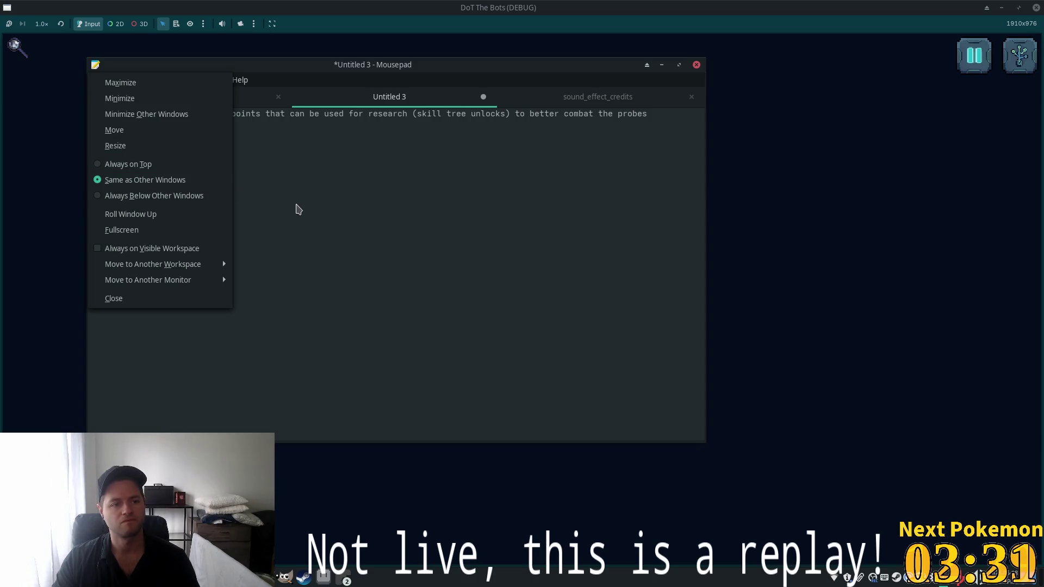
key(Escape)
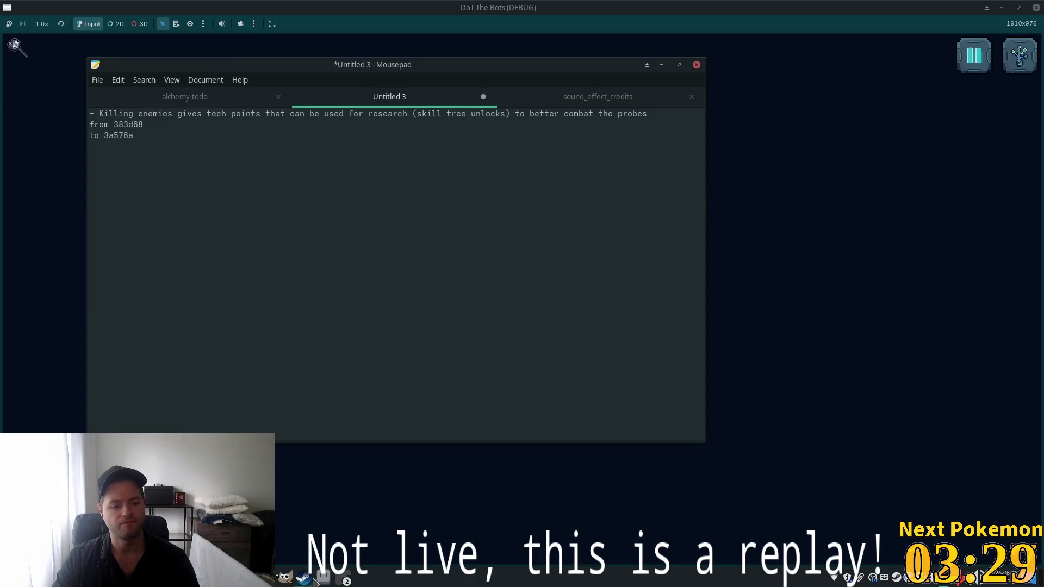
click(322, 578)
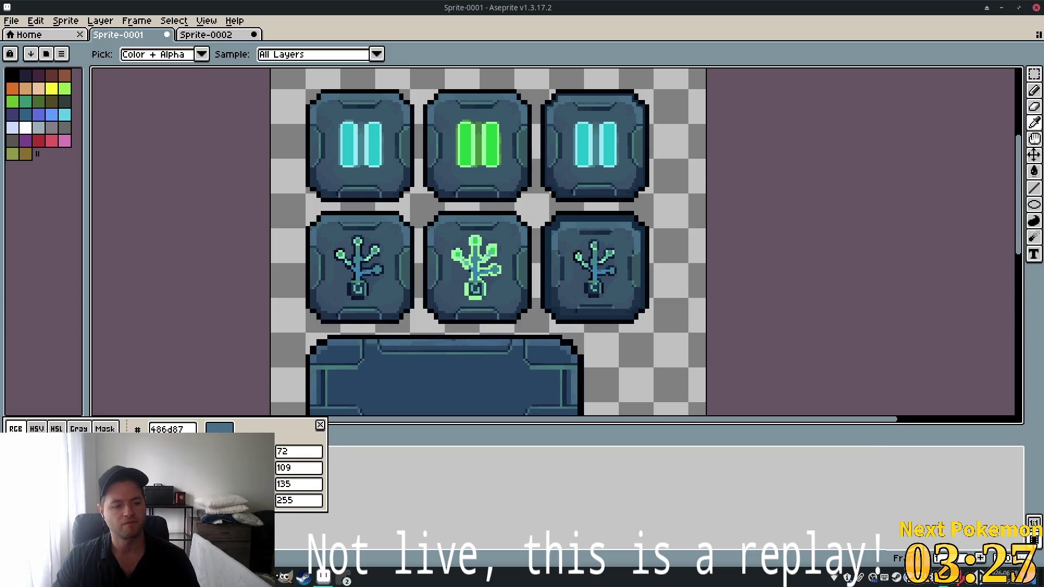
click(329, 582)
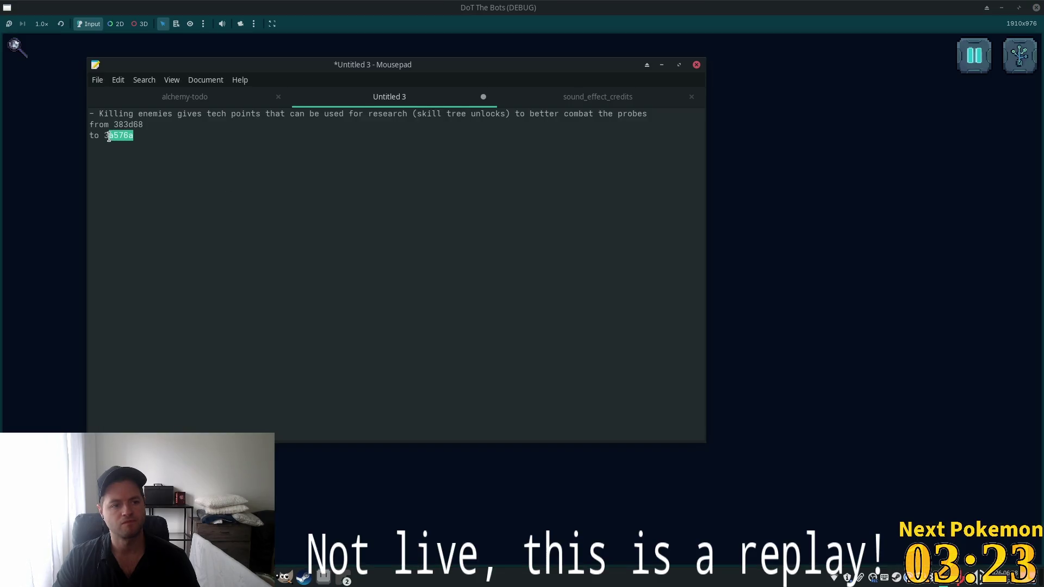
drag(109, 137, 104, 136)
text(486d87)
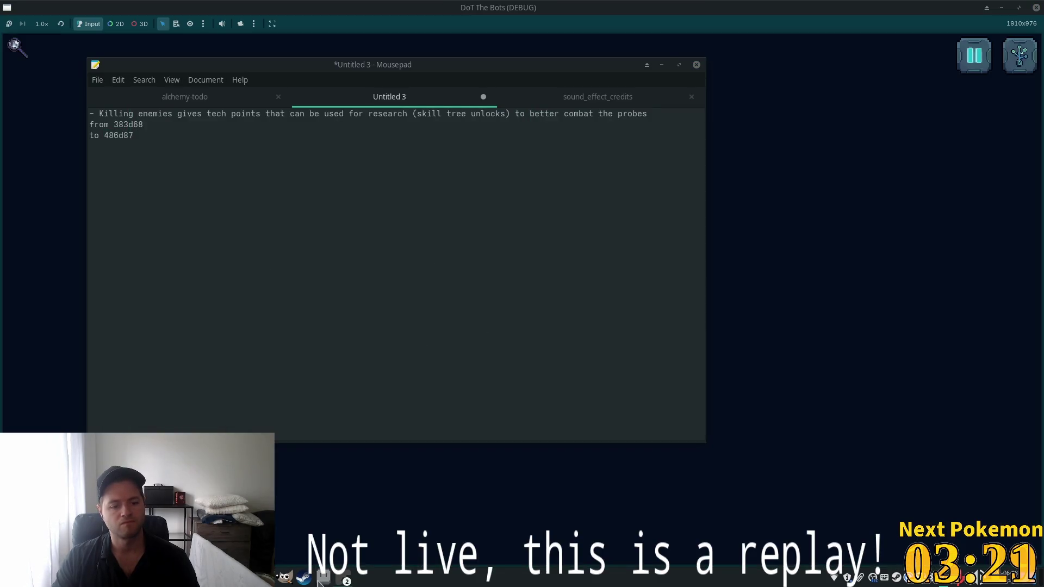
click(320, 582)
On Aseprite's Sprite-0002 magnifier, eyedrop the #4d57b1 blue and open Replace Color
click(322, 582)
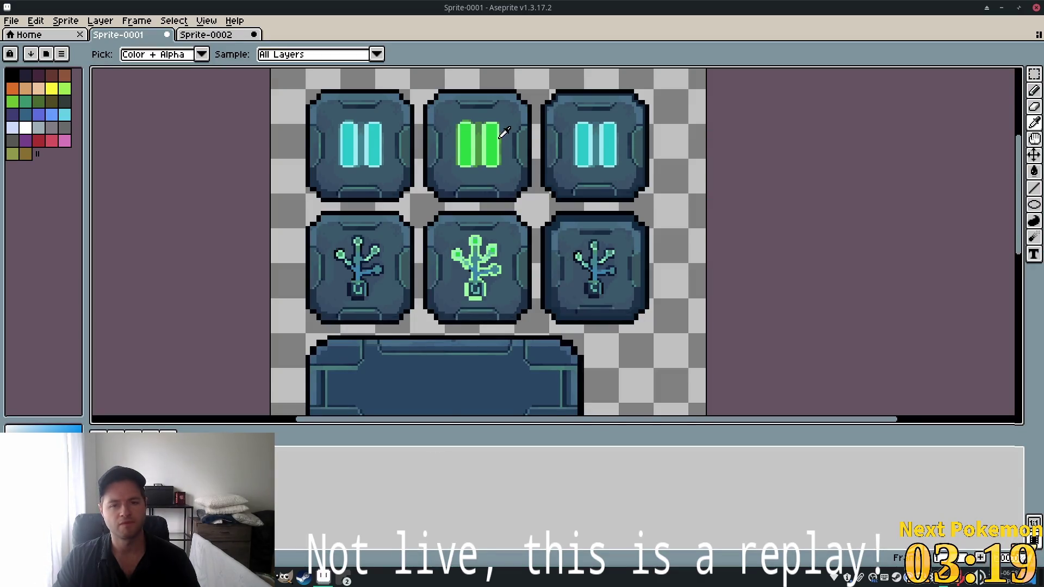
click(220, 34)
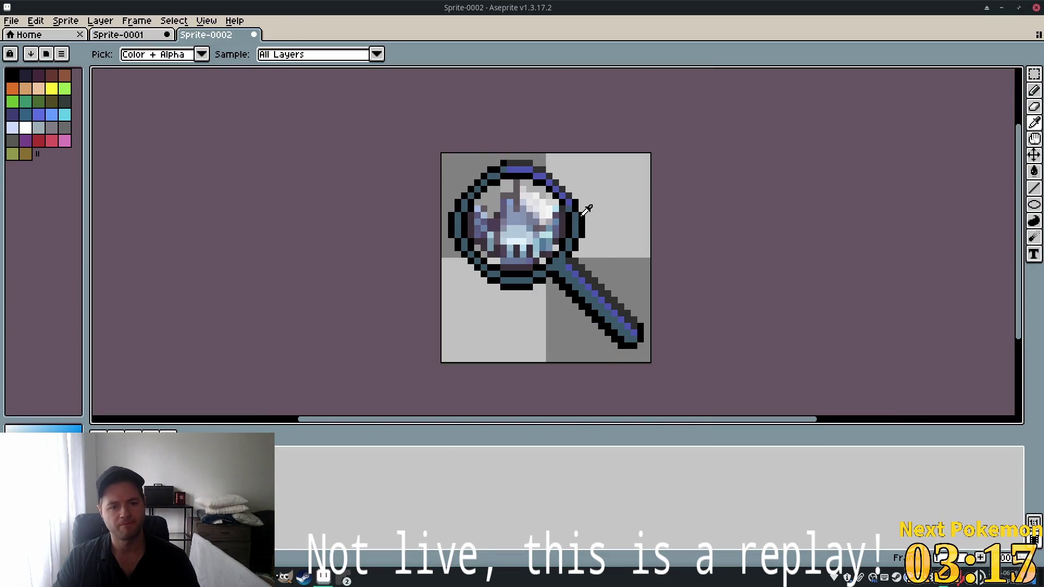
key(shift+r)
click(584, 249)
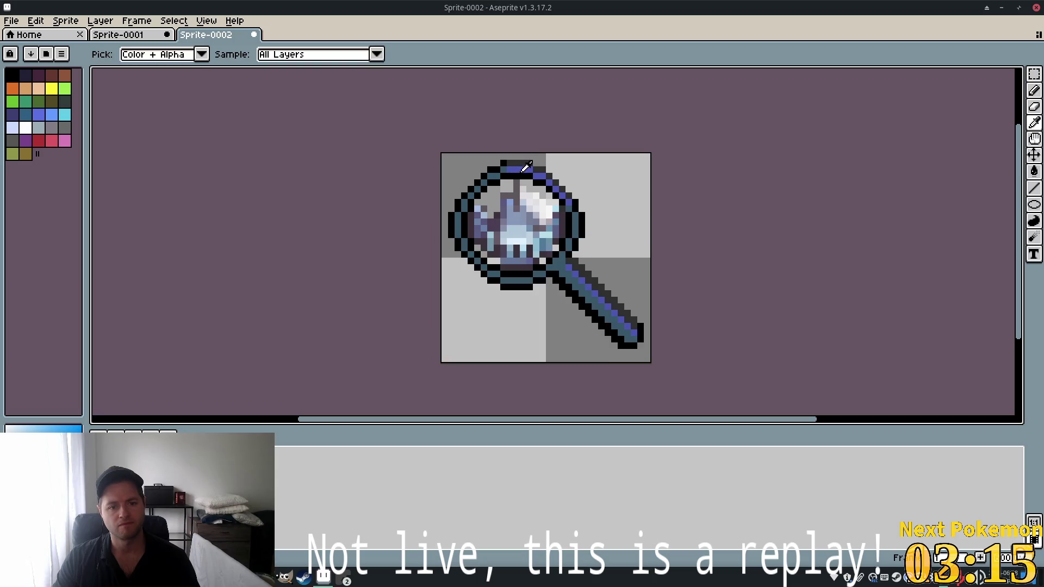
click(525, 168)
key(shift+r)
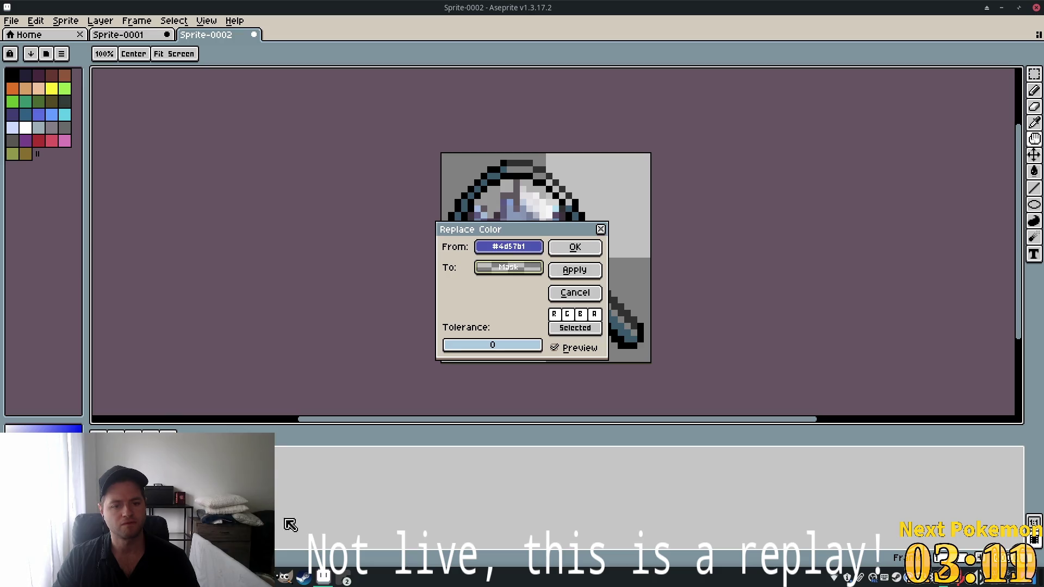
Recolour the magnifier's #4d57b1 pixels to #486d87, copied from the notes, and start saving
click(326, 578)
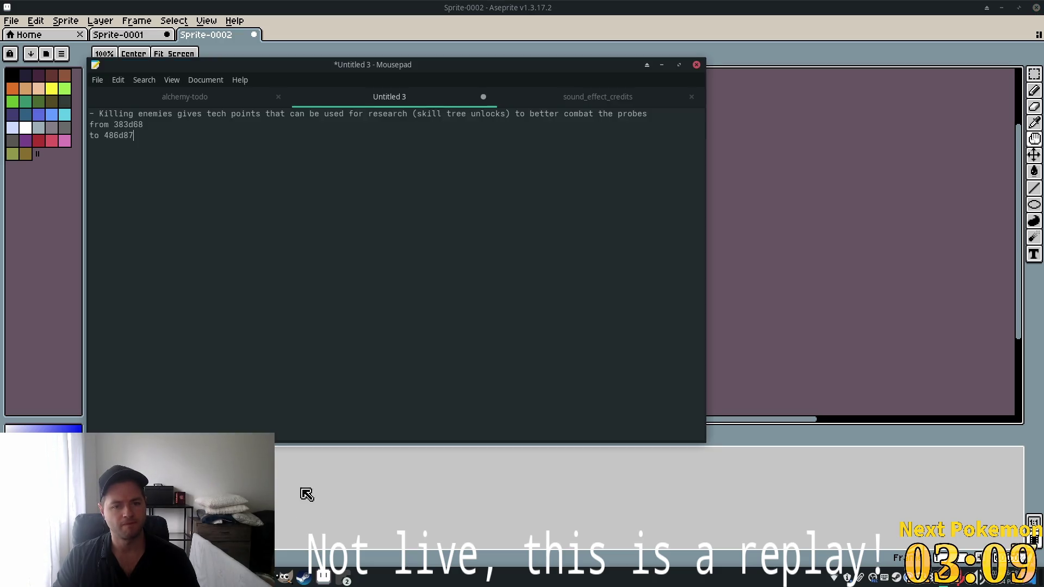
double_click(125, 137)
key(ctrl+c)
key(alt+Tab)
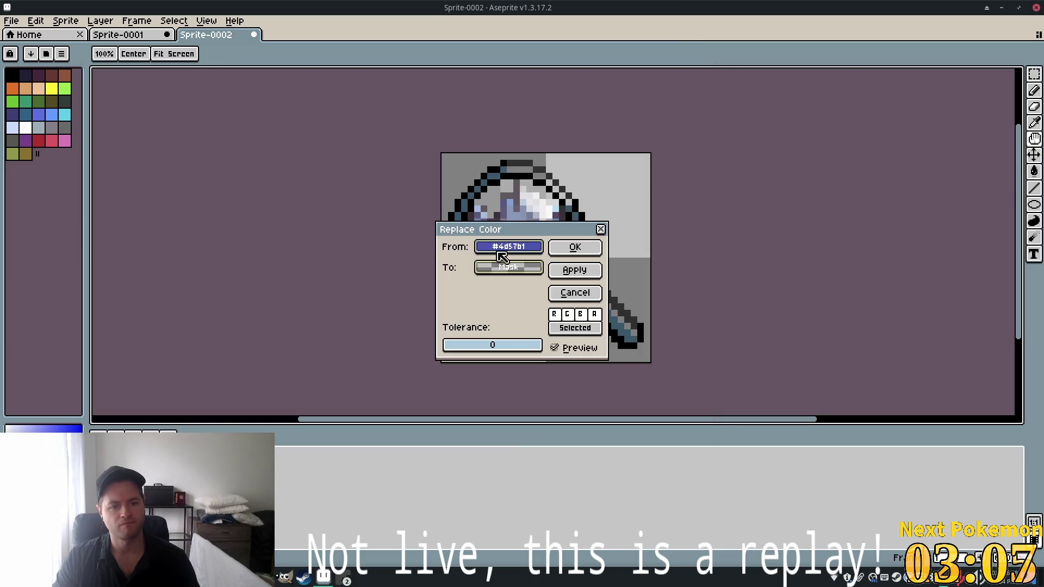
click(516, 267)
click(683, 293)
key(ctrl+v)
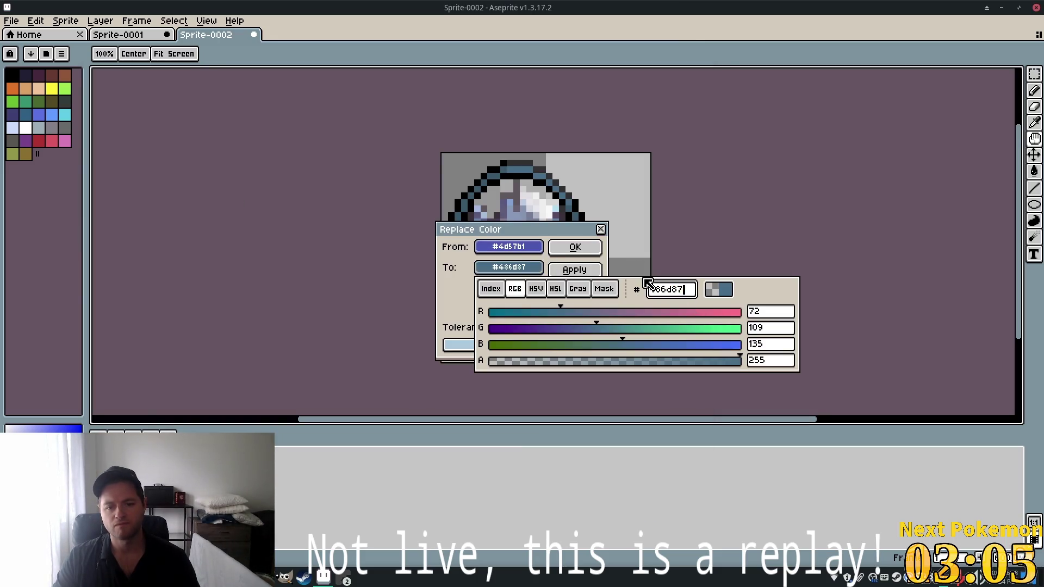
key(Return)
click(575, 248)
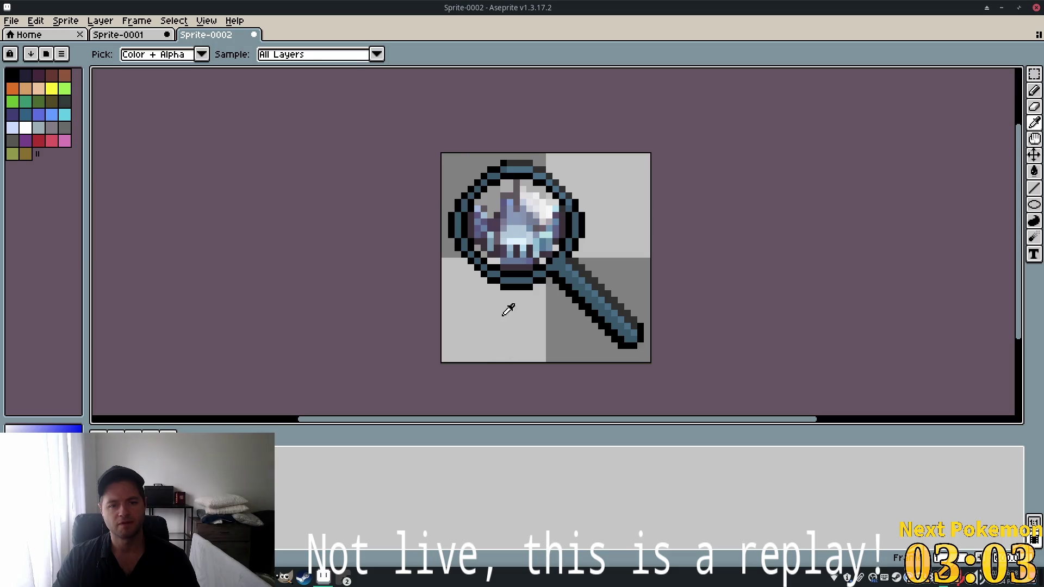
key(ctrl+s)
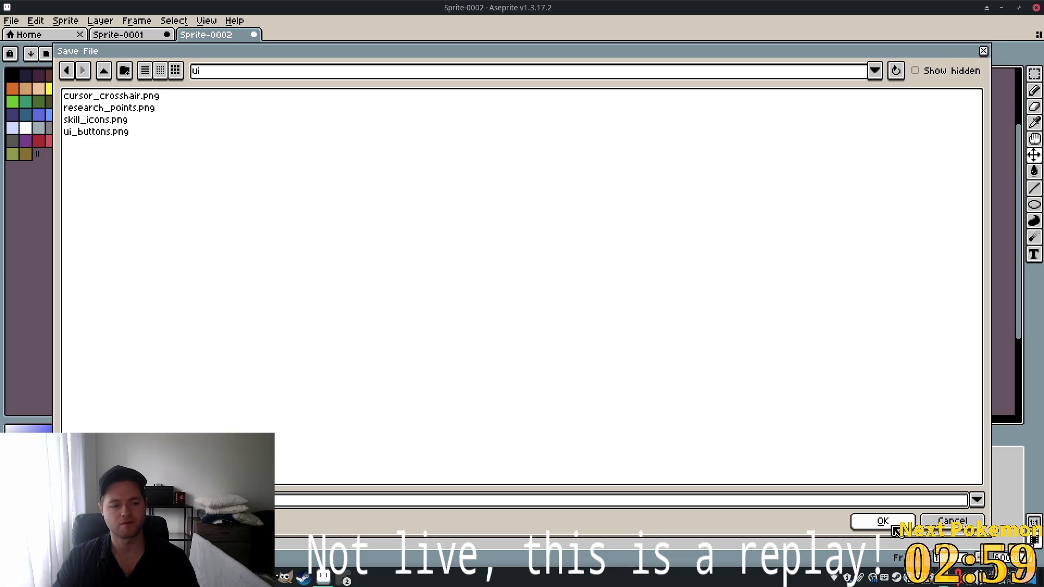
Instead of saving, export the sprite over research_points.png
click(956, 531)
click(11, 21)
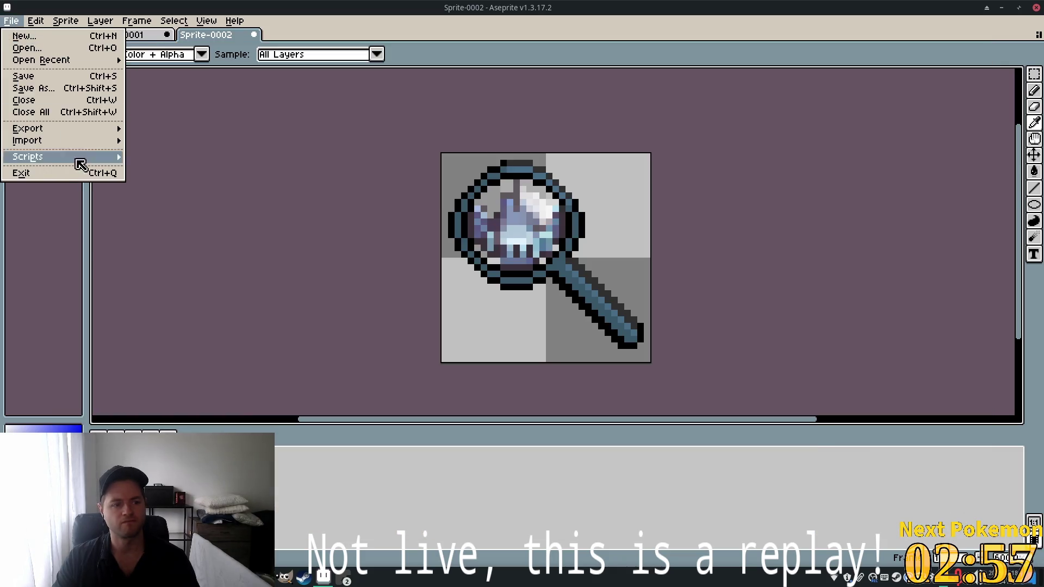
mouse_move(68, 132)
click(217, 129)
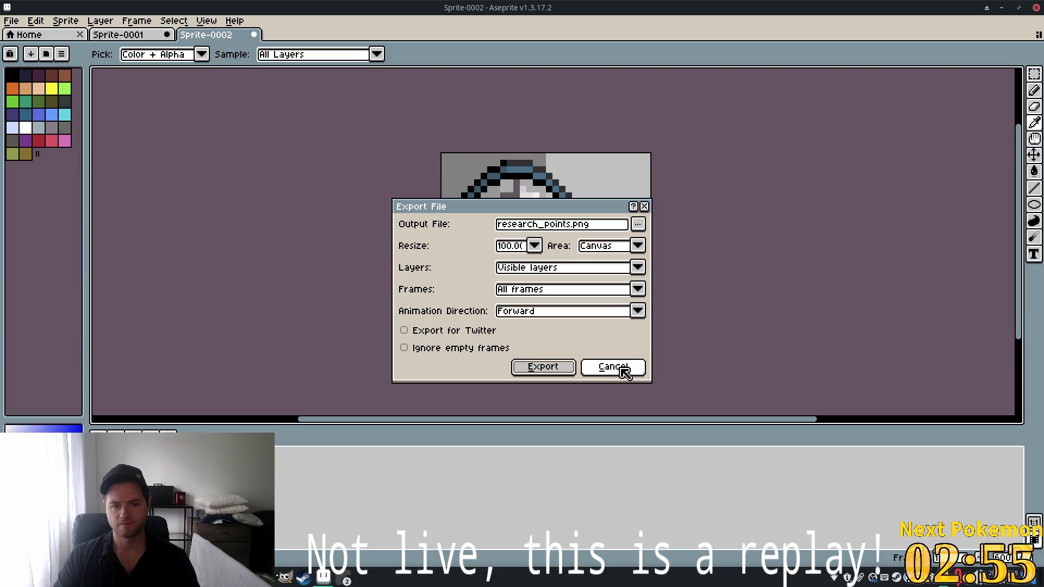
key(Return)
key(Return)
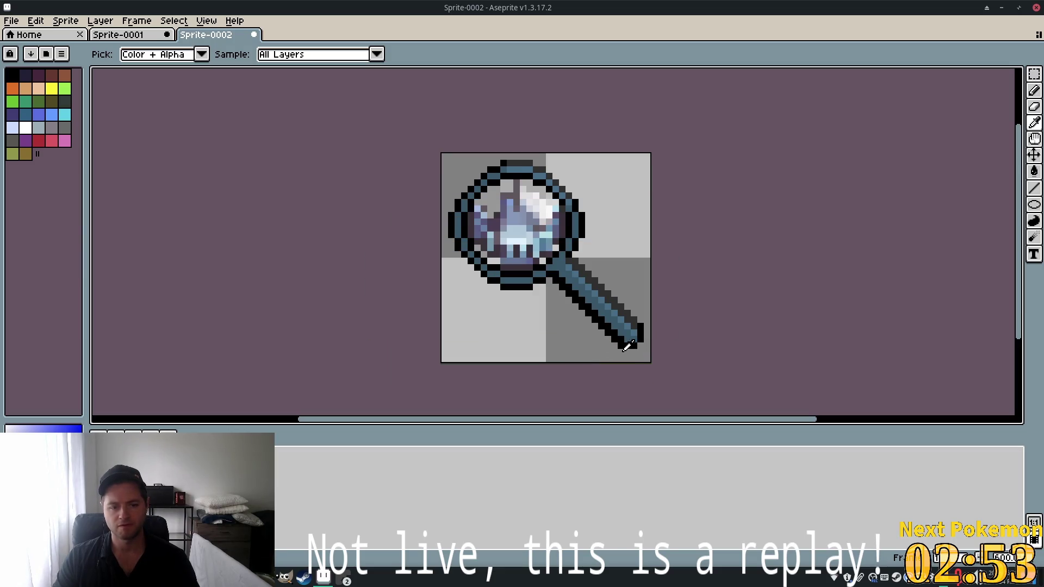
key(alt+Tab)
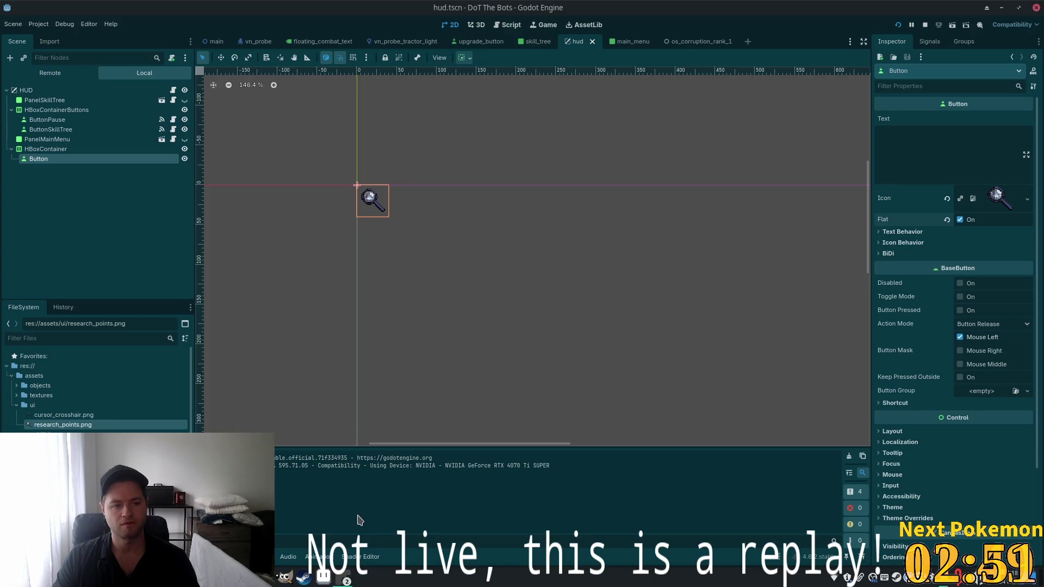
Run the project to test the new magnifier button and open the in-game skill tree
click(913, 26)
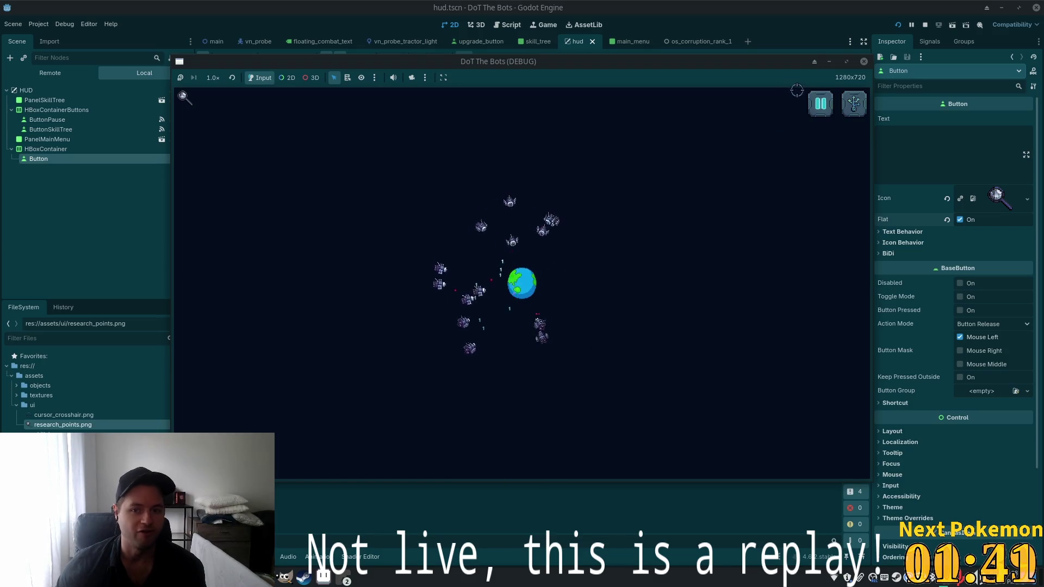
click(854, 103)
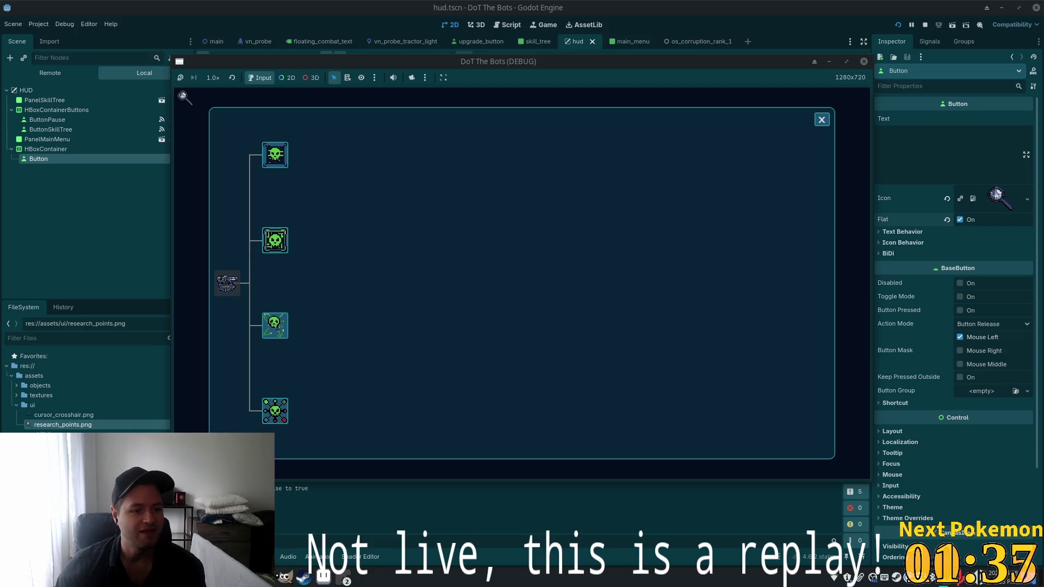
Reopen the skill tree, unlock the top skull upgrade, and close the panel
click(822, 119)
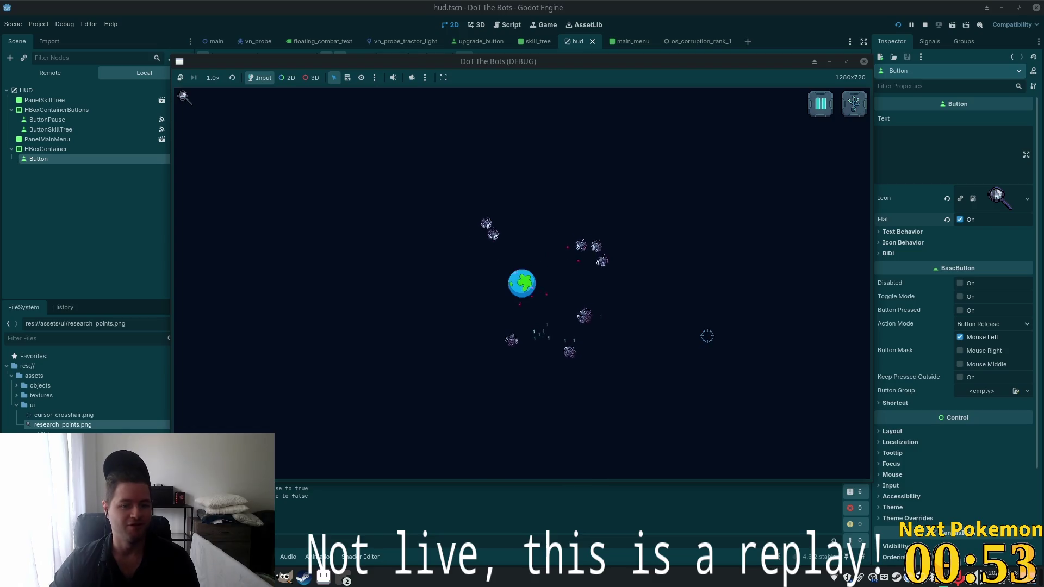
click(853, 103)
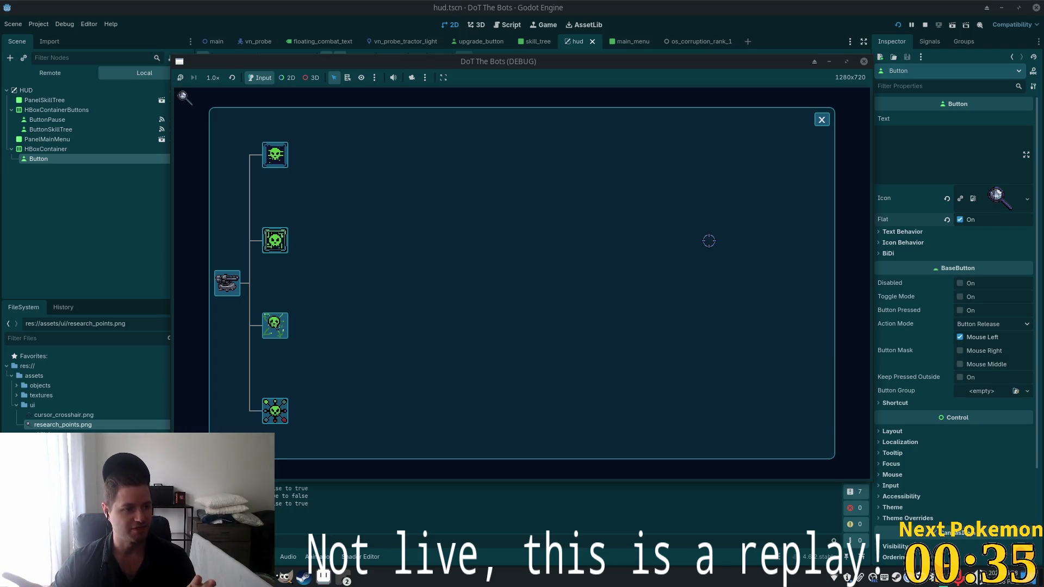
click(265, 152)
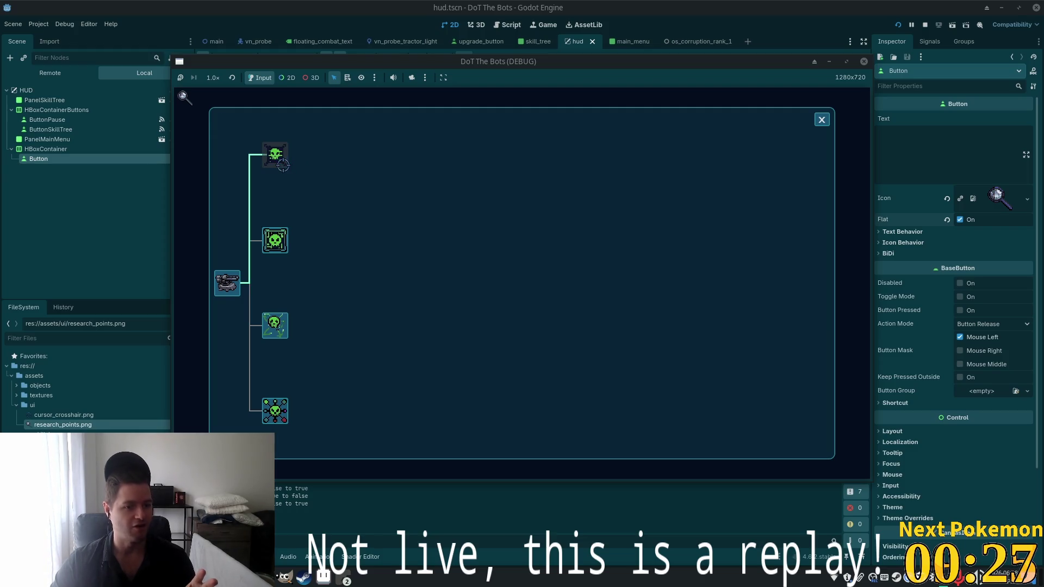
click(824, 120)
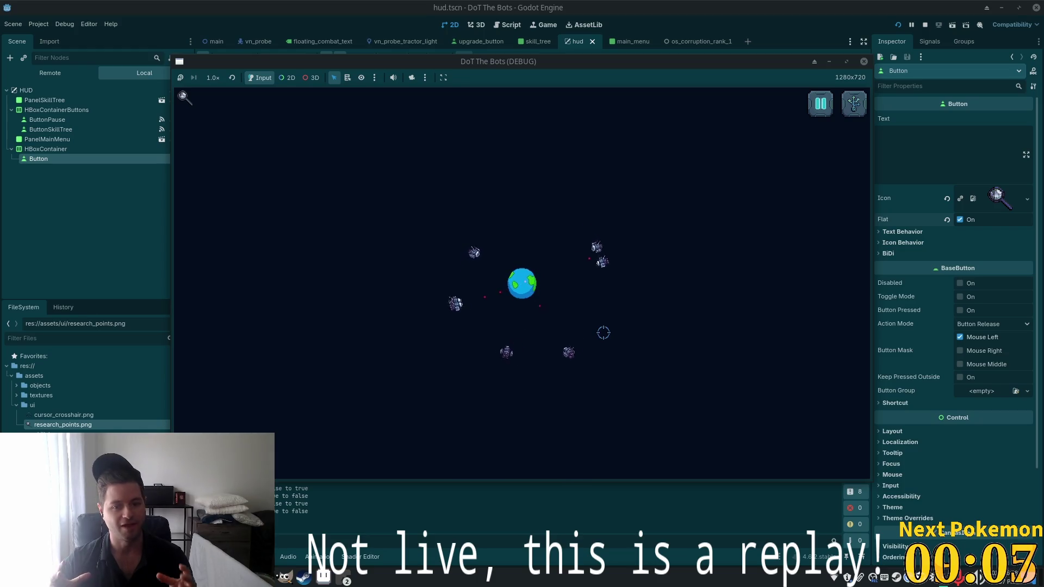
Open the skill tree, unlock the second skull node, and close the panel
click(854, 104)
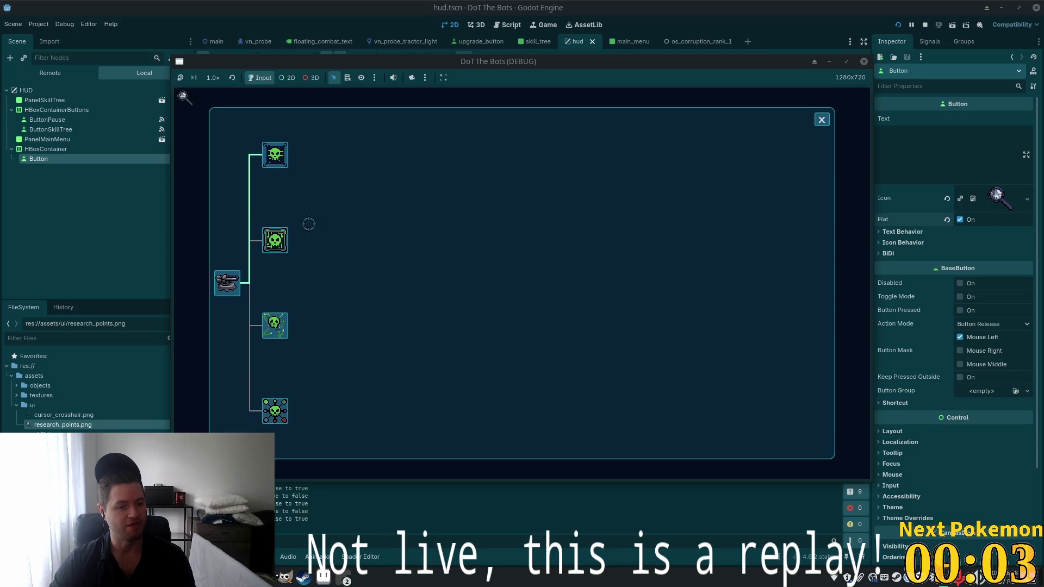
click(273, 244)
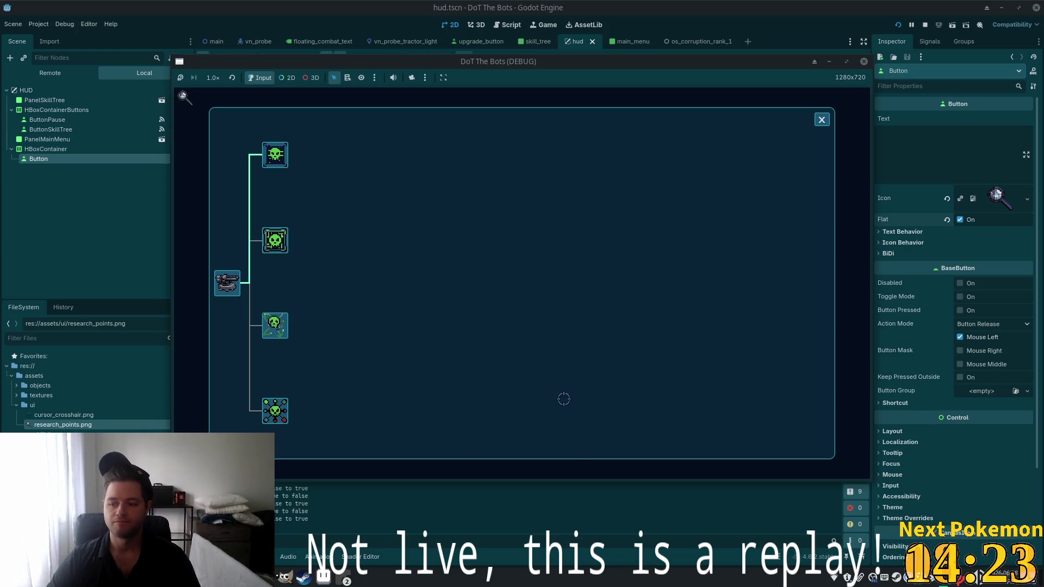
click(822, 120)
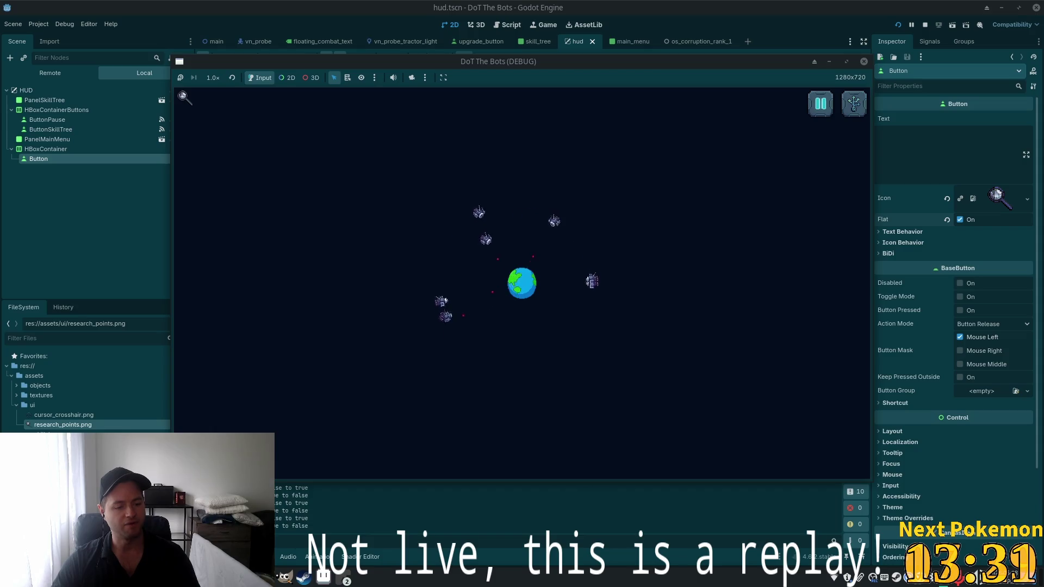
Add a note line about enemies' death animation, falling out of orbit, and accumulating research points
key(alt+Tab)
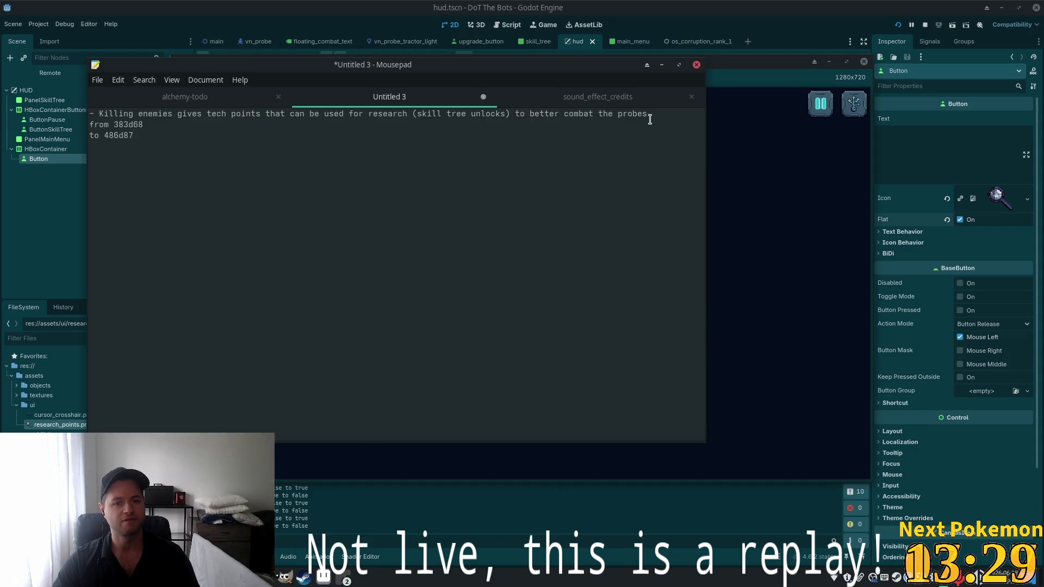
click(649, 120)
key(Return)
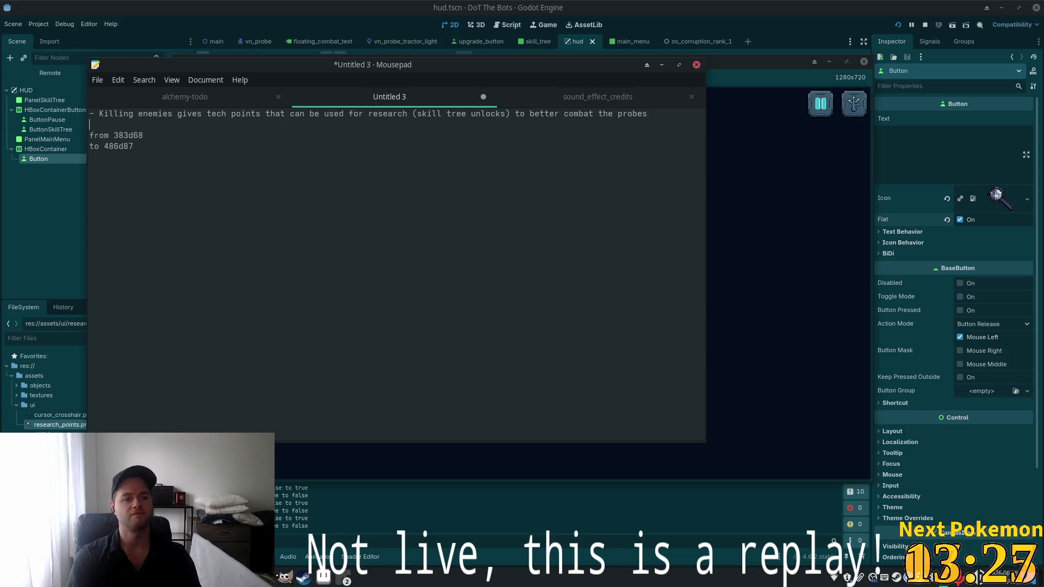
text(--)
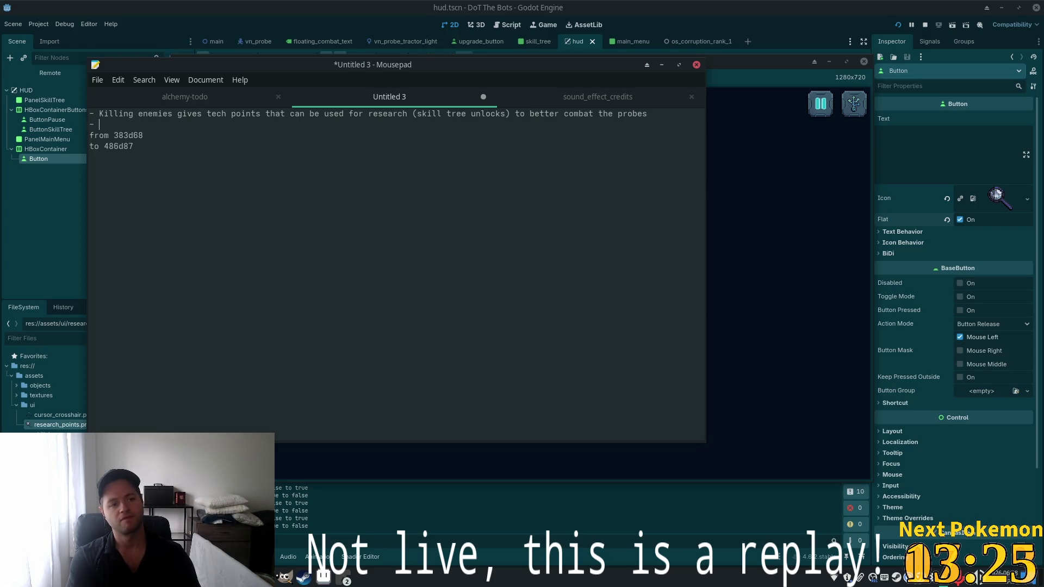
text( nemi)
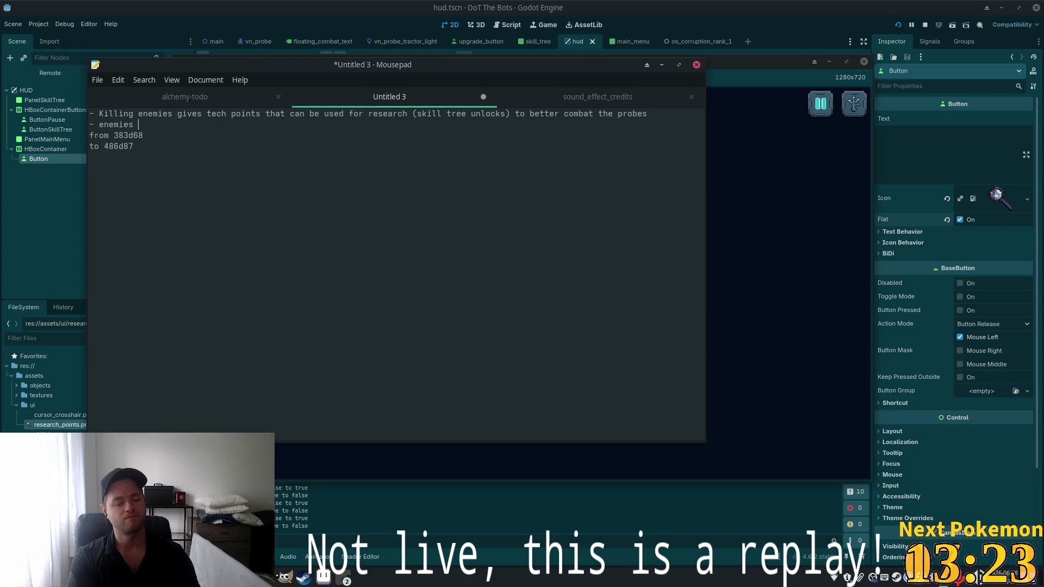
text( a dea)
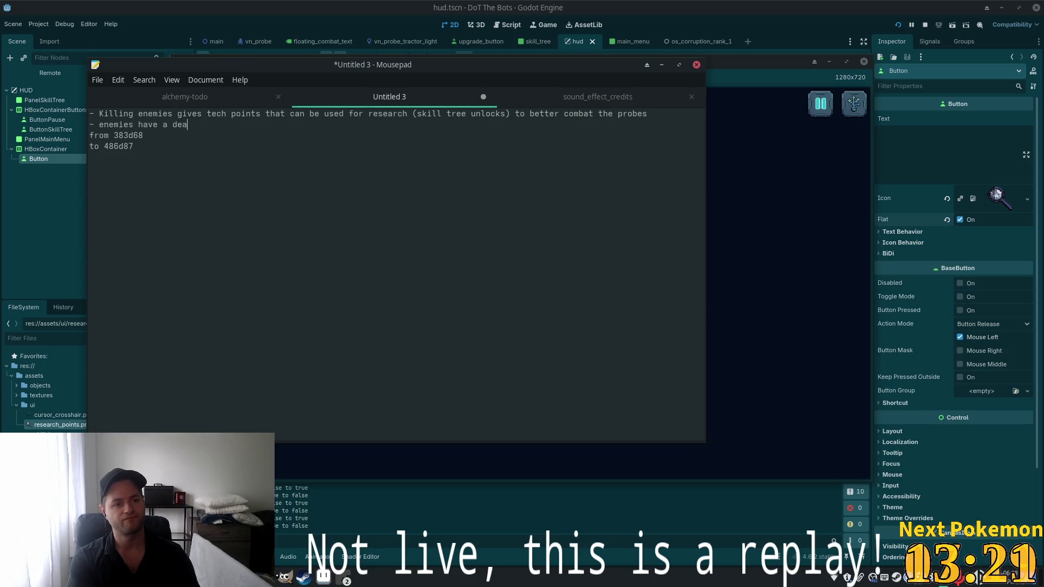
text(th animation)
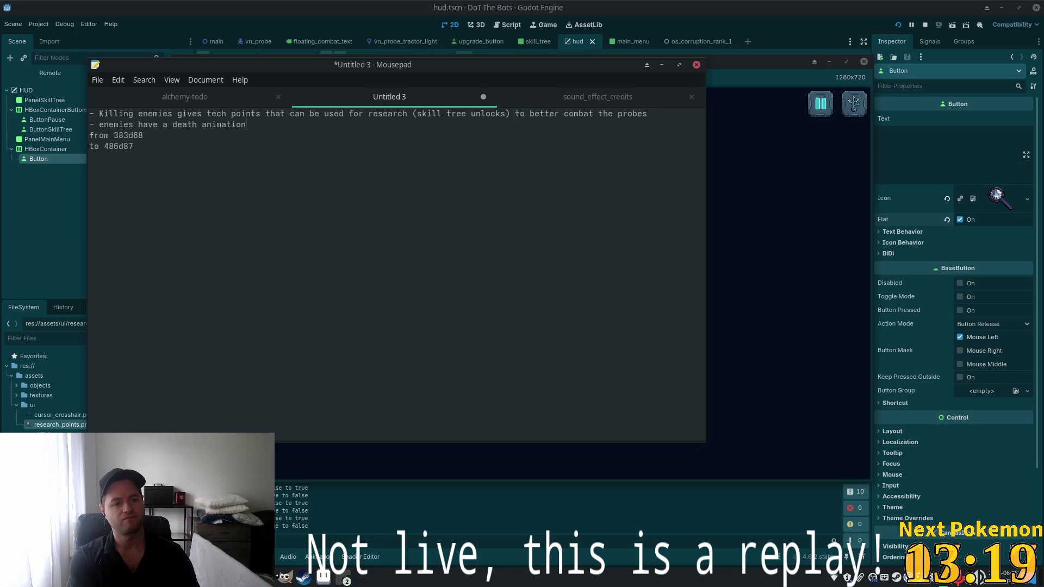
text( and fal)
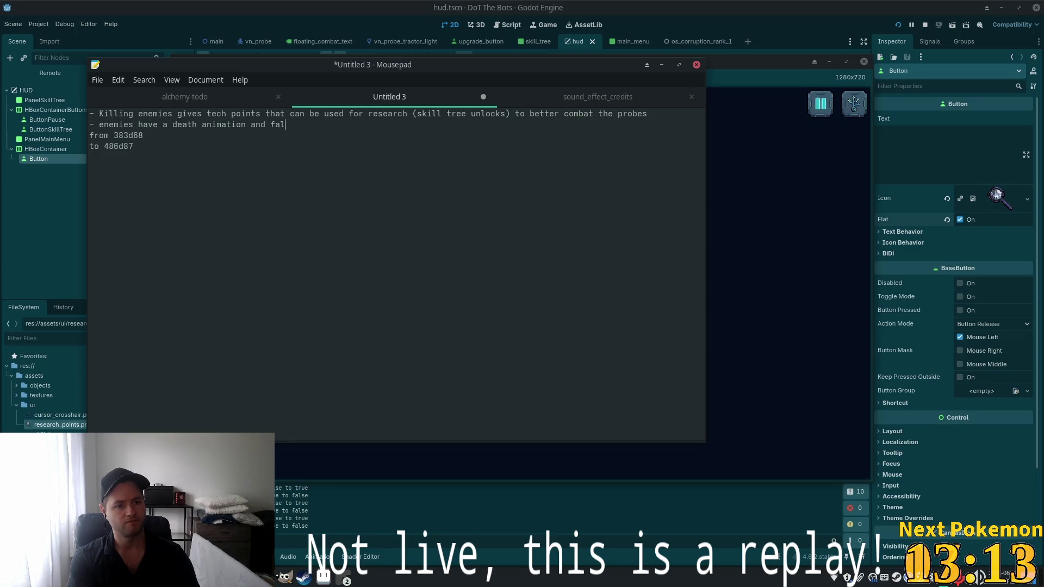
text(l out of orb)
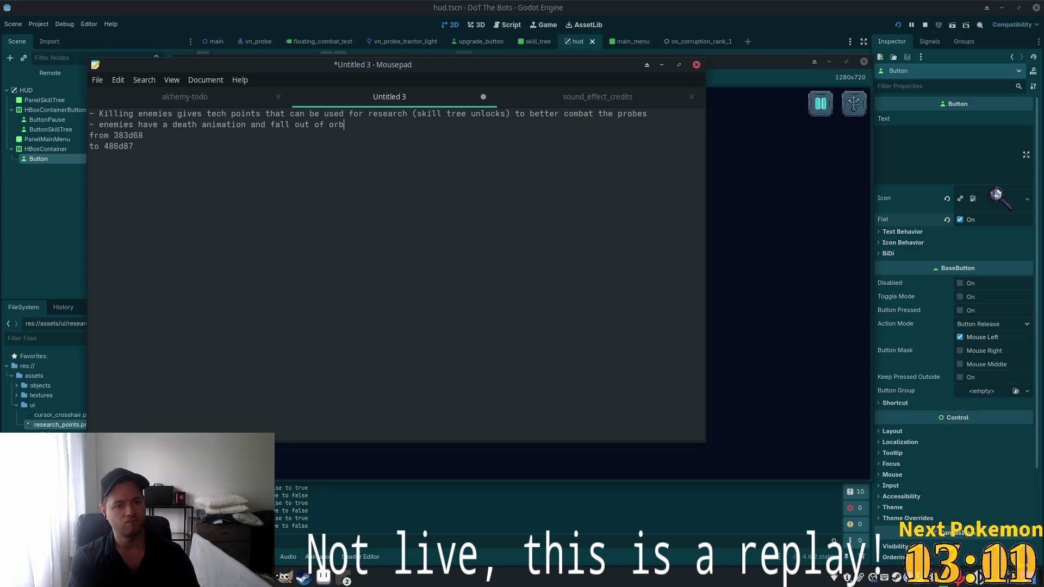
text(it)
key(BackSpace)
text(, )
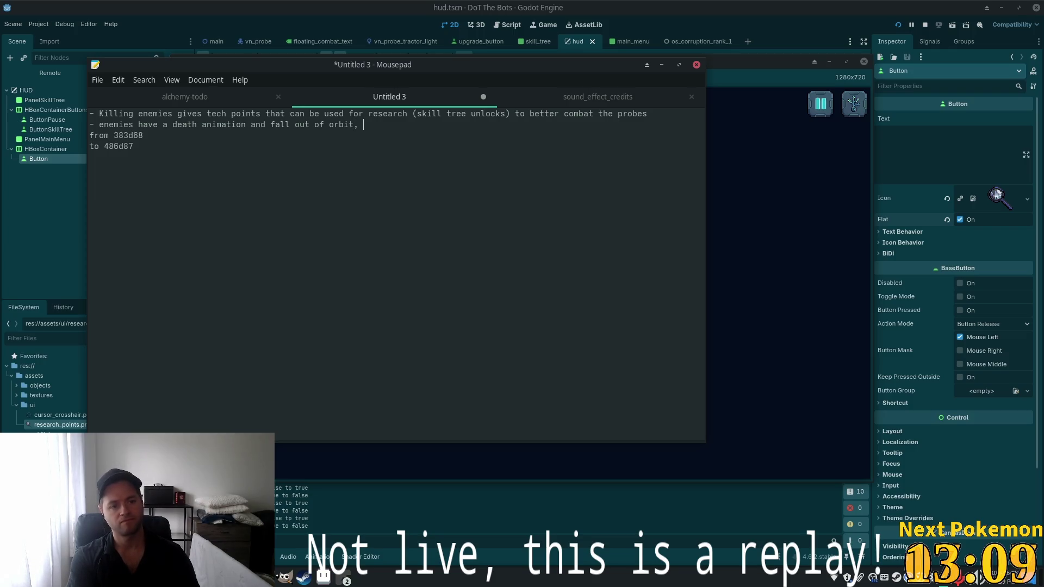
text(reserch)
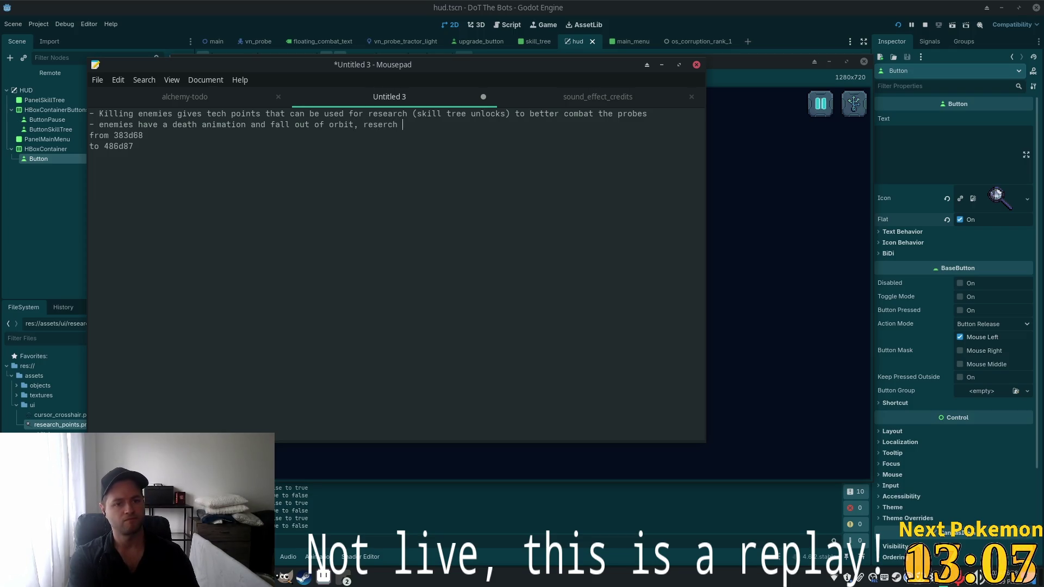
text( t)
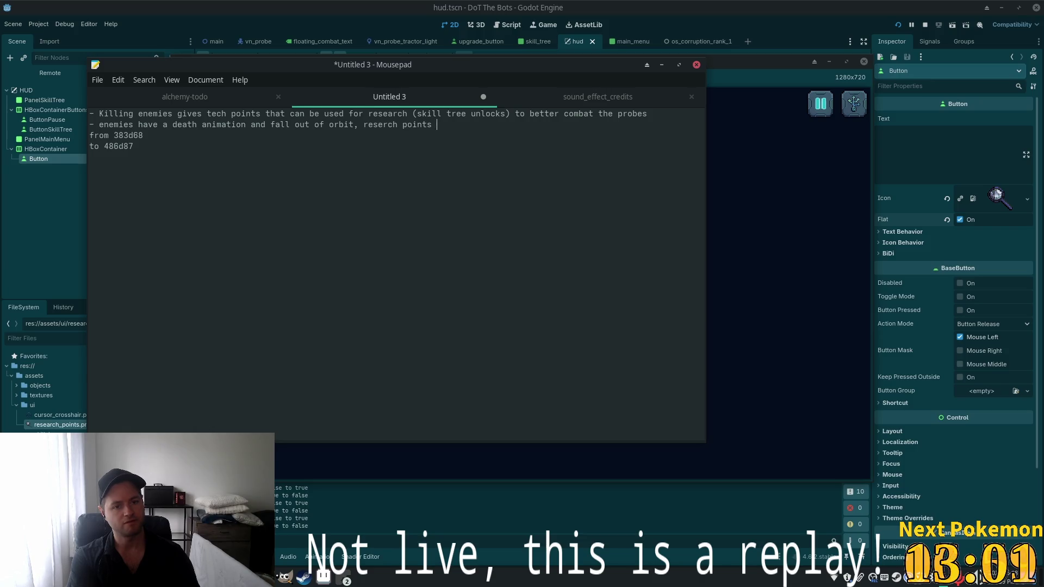
text( c)
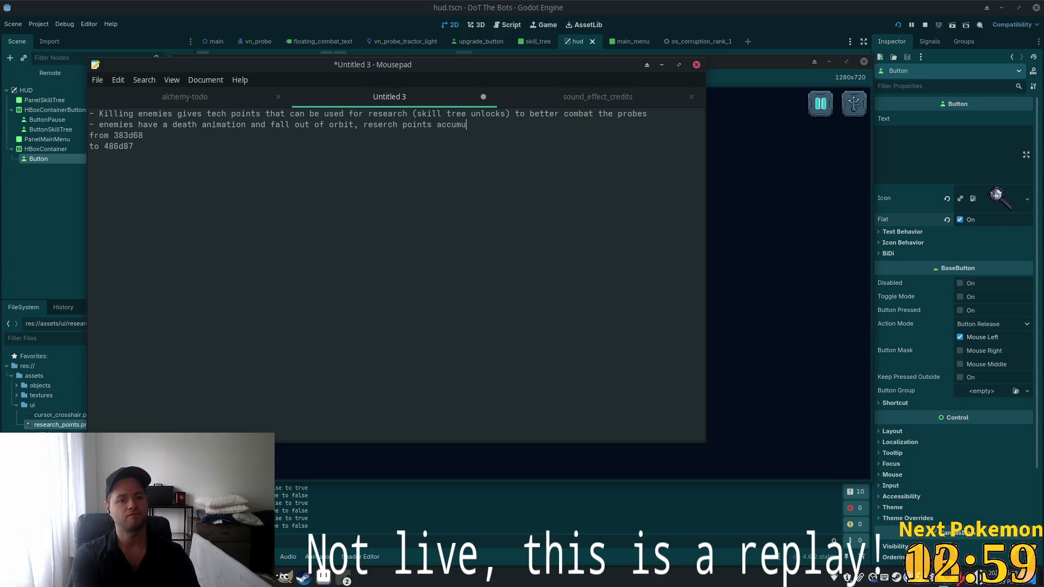
text(lat)
text(e as bot)
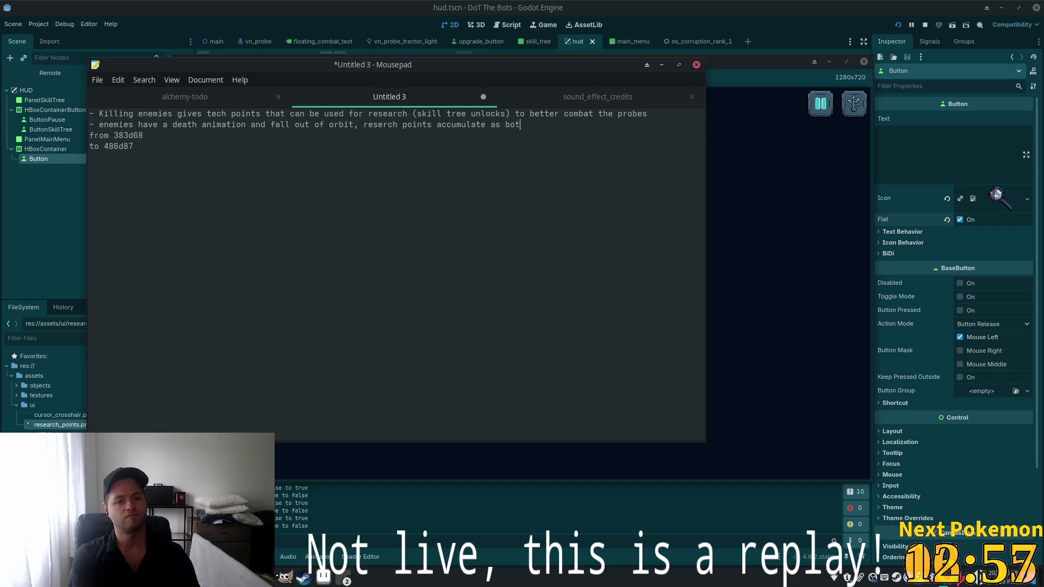
text(s f)
text(all into )
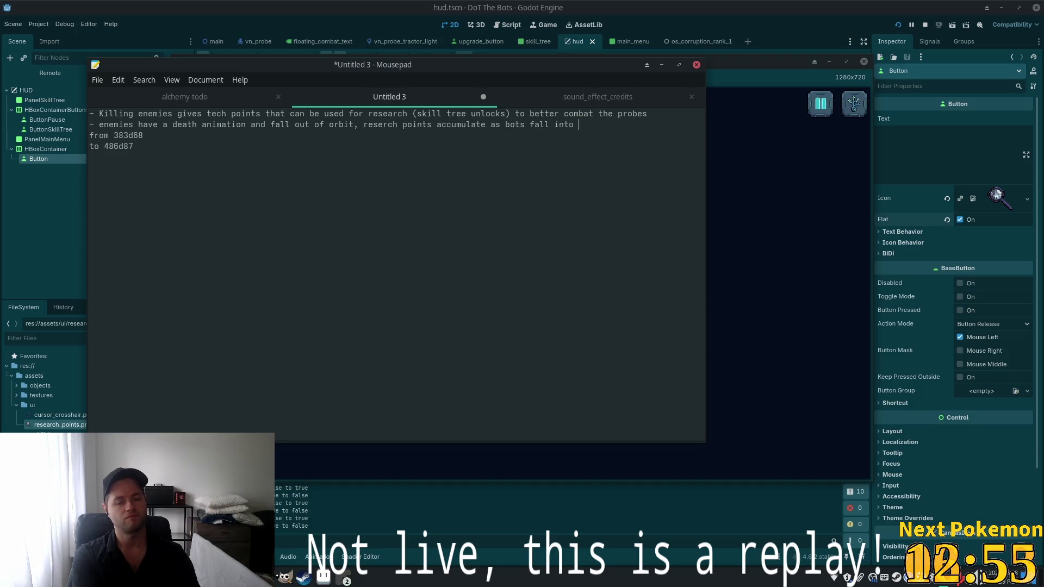
text(atm)
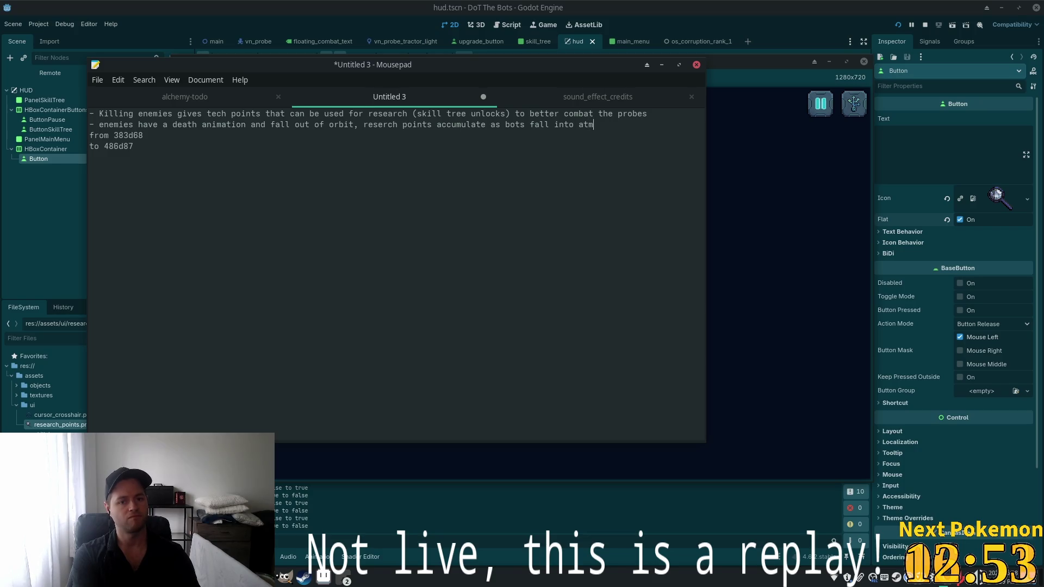
text(osphere)
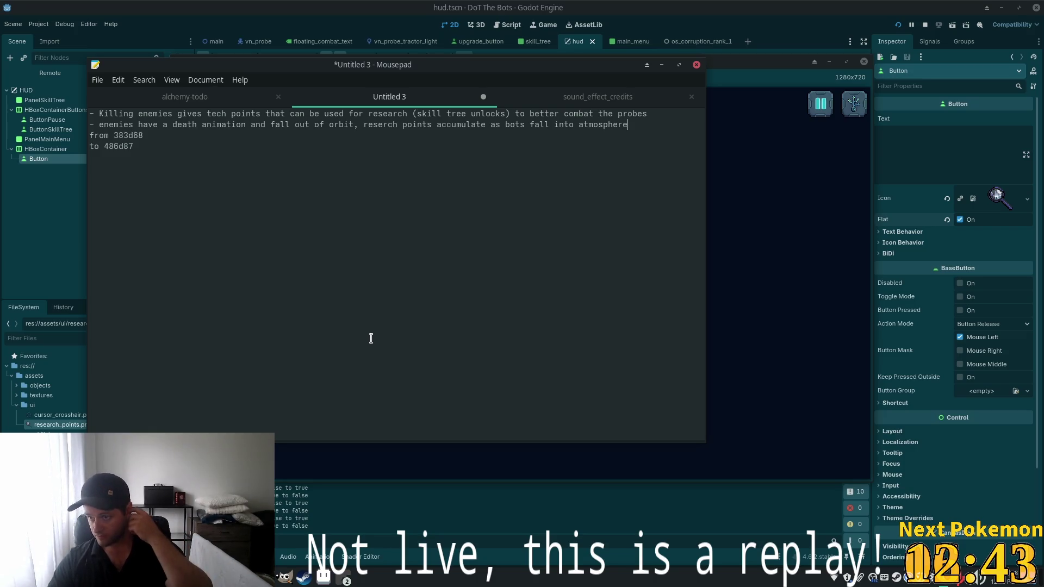
click(714, 107)
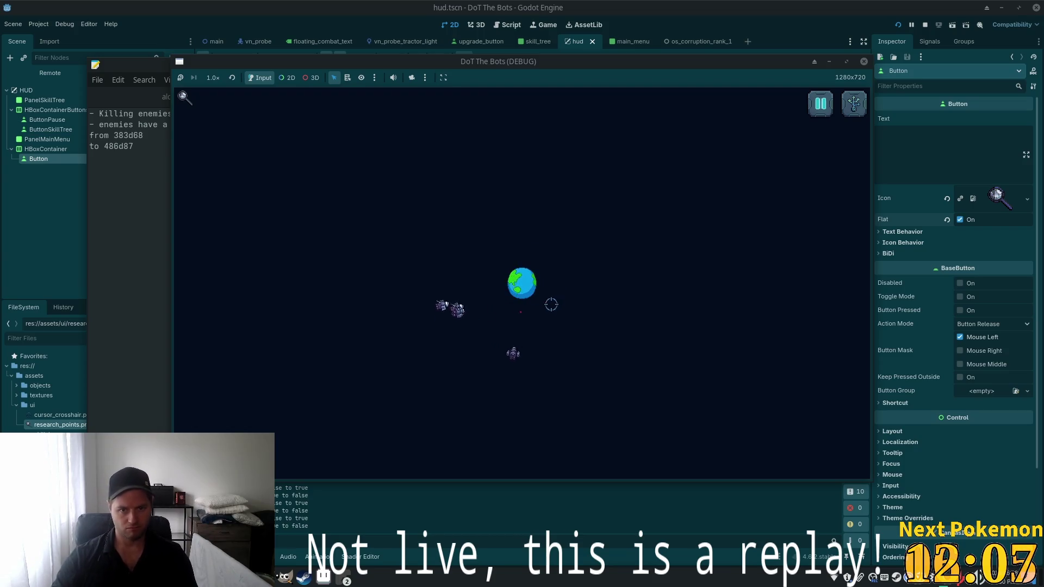
Close the DoT The Bots debug window to stop the game
click(864, 61)
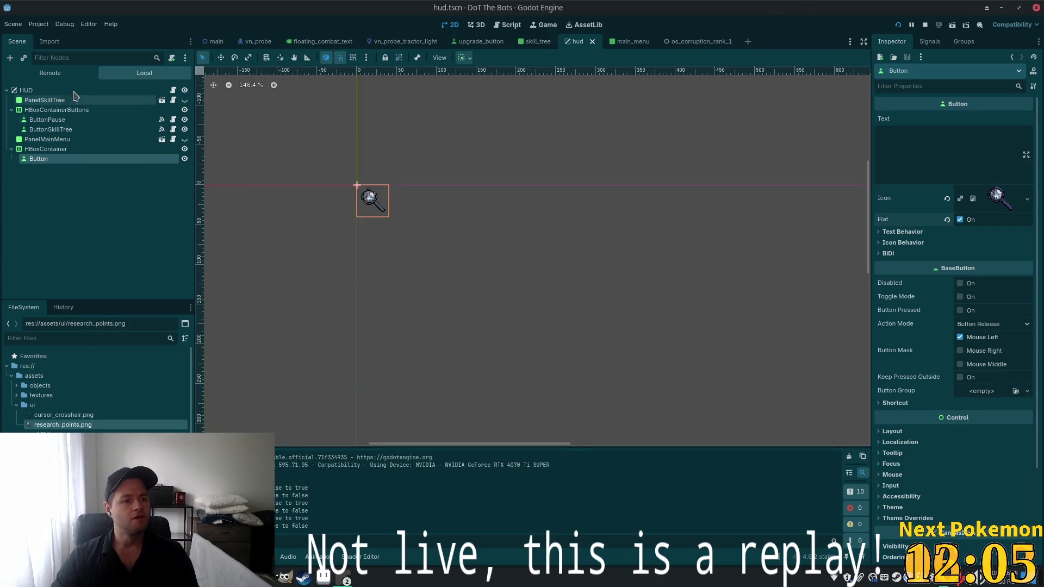
In main.tscn set Earth's scale to 0.8, then save and test-run with F5
click(217, 42)
scroll(559, 244, up, 3)
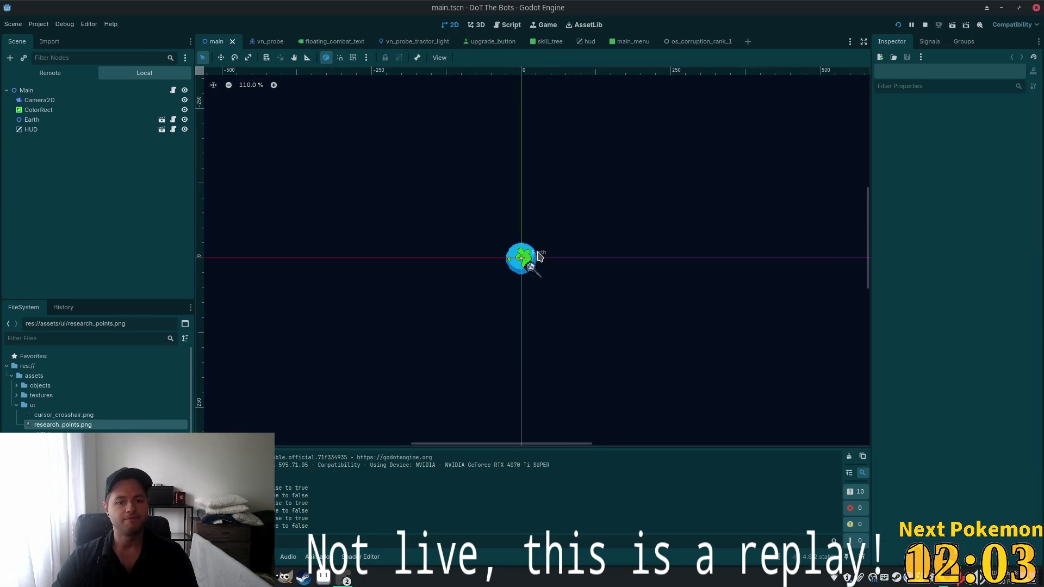
click(33, 120)
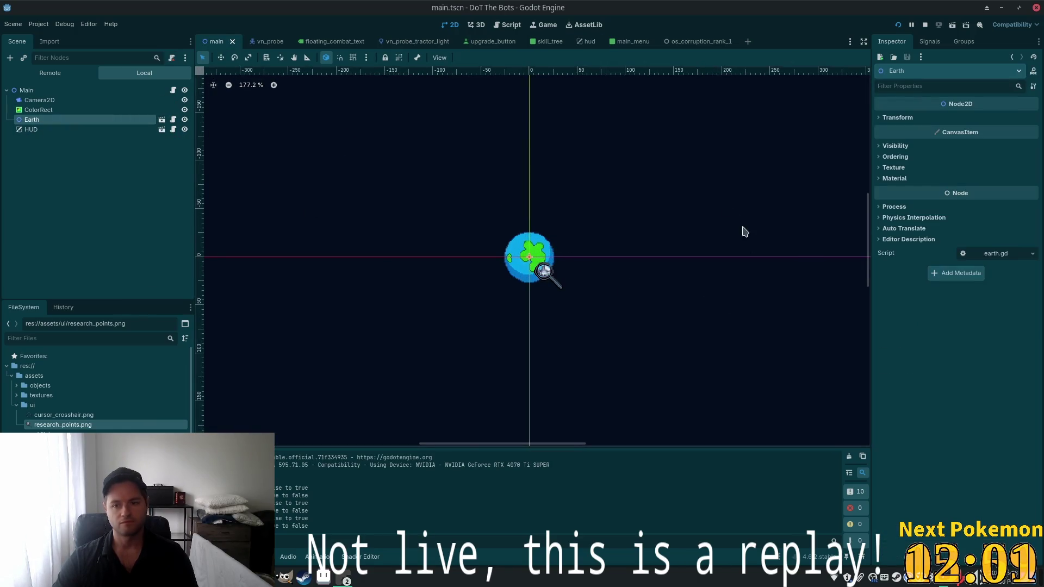
scroll(746, 243, up, 1)
click(897, 117)
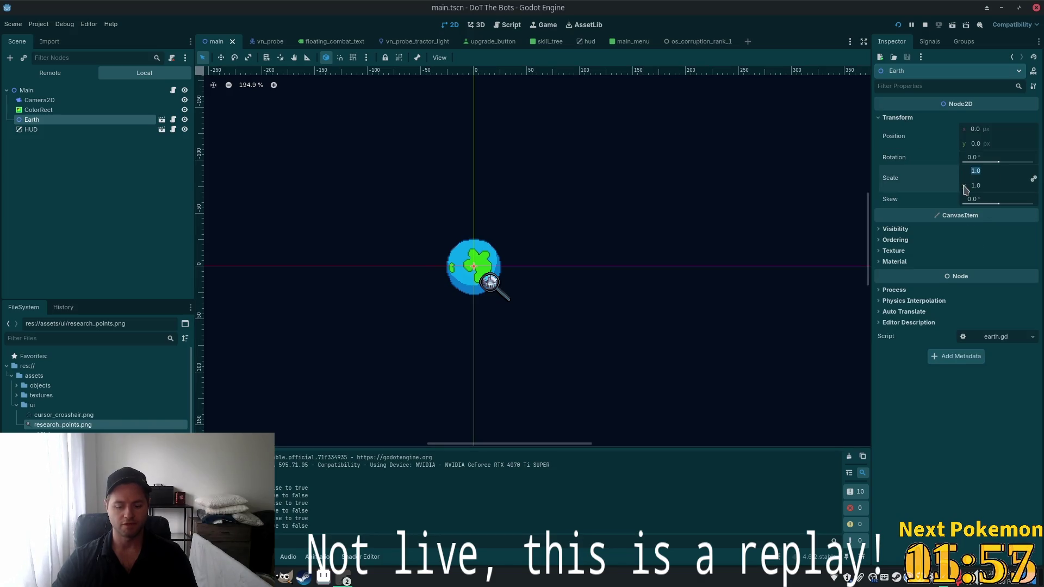
text(0.8)
key(Tab)
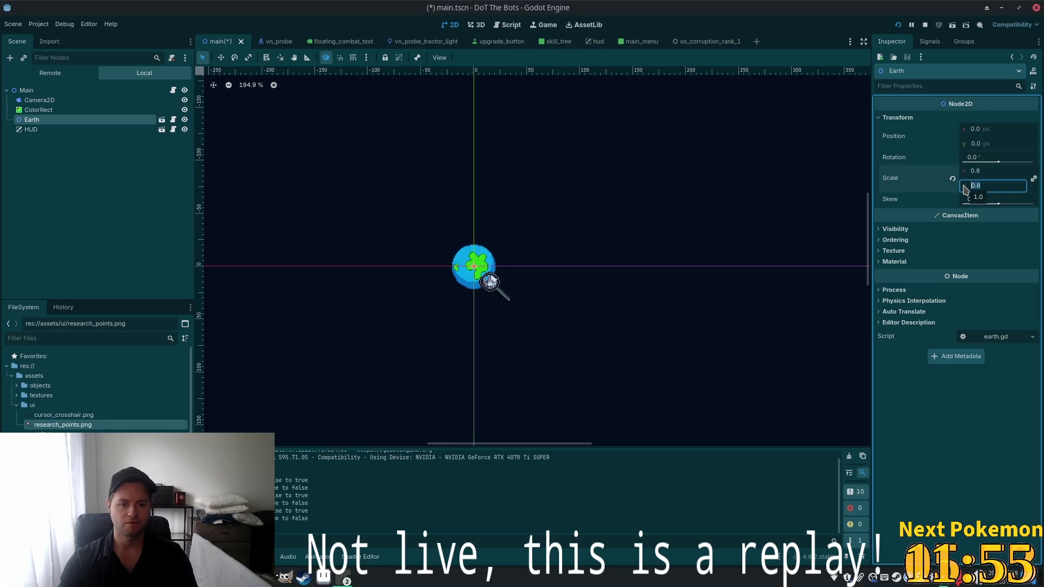
key(F5)
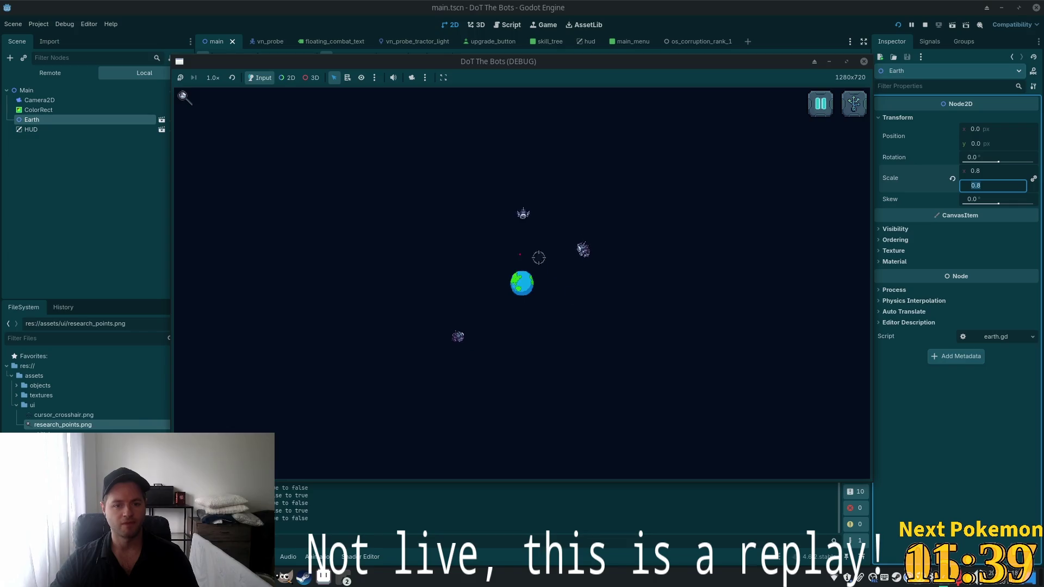
key(F8)
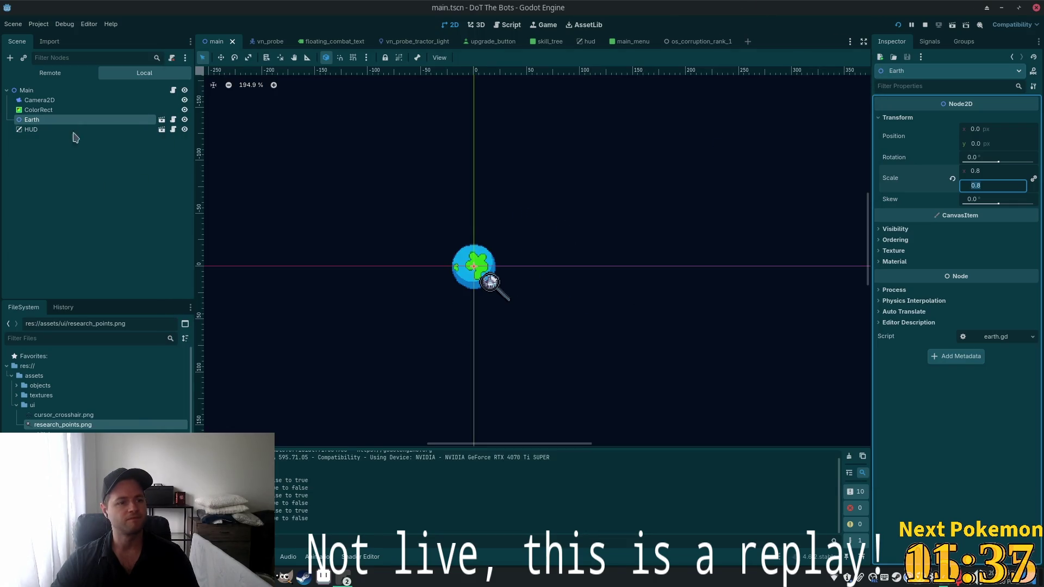
Add a PointLight2D child node under Main
click(33, 90)
key(ctrl+a)
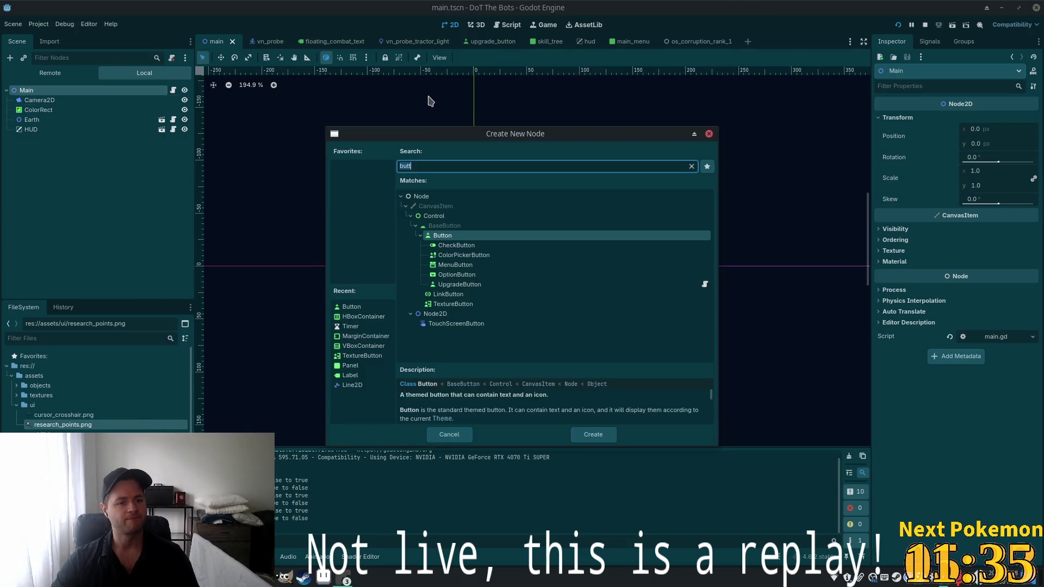
text(point)
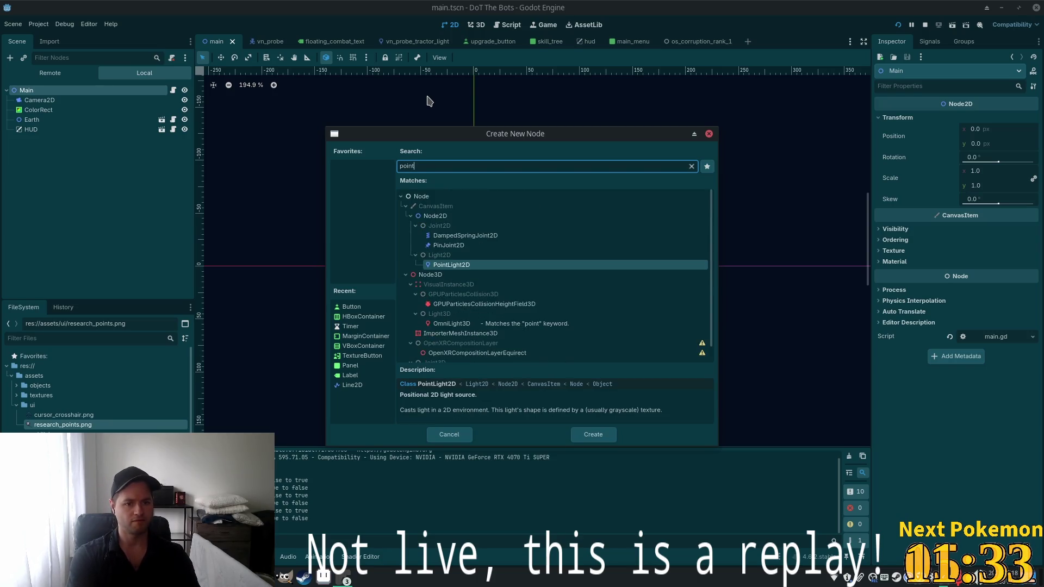
double_click(457, 265)
Choose Quick Load from the light's Texture dropdown to pick a project texture
scroll(415, 268, down, 6)
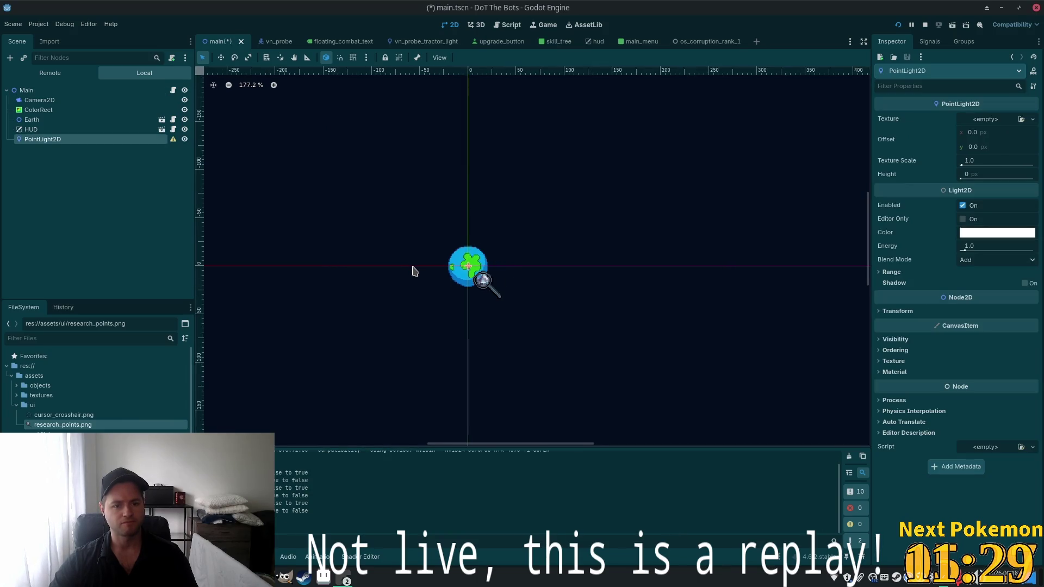
scroll(376, 267, up, 3)
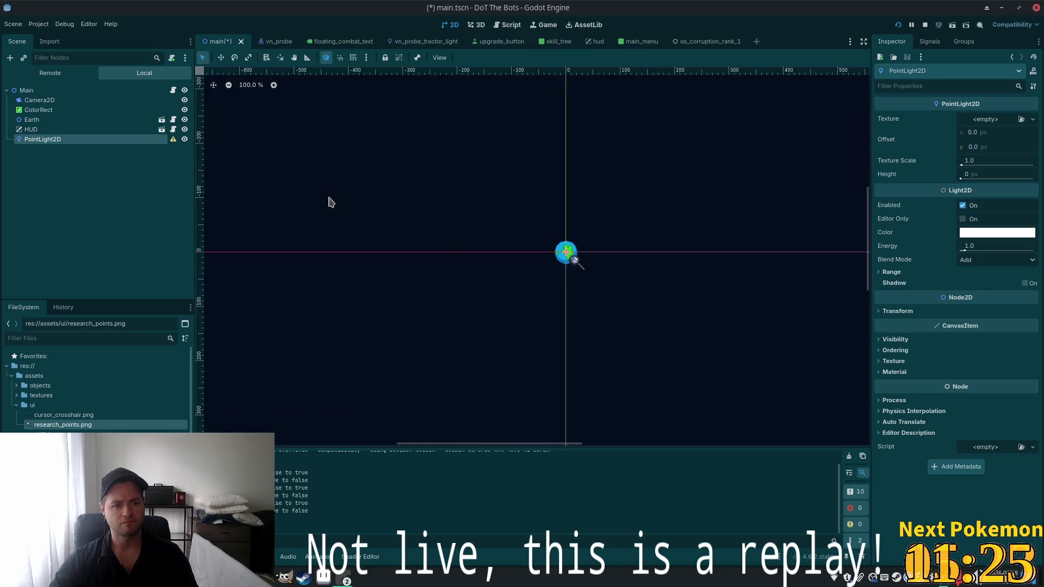
scroll(510, 207, up, 4)
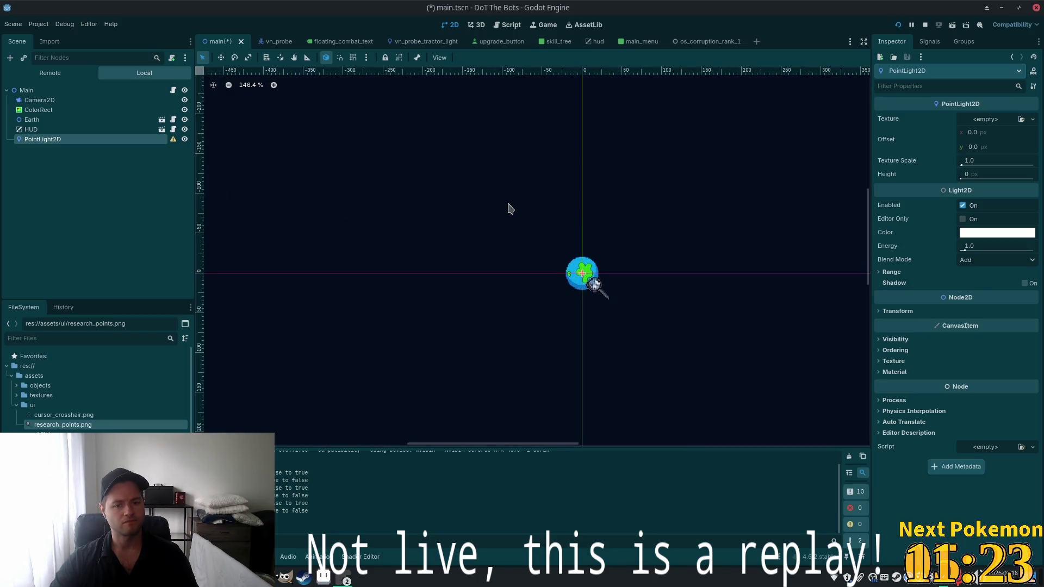
click(994, 120)
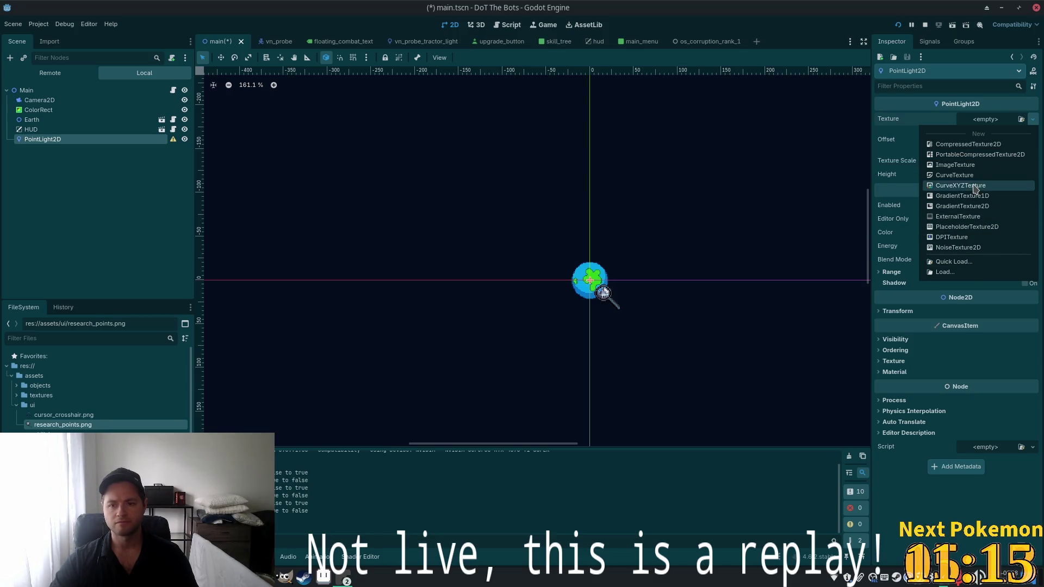
click(960, 261)
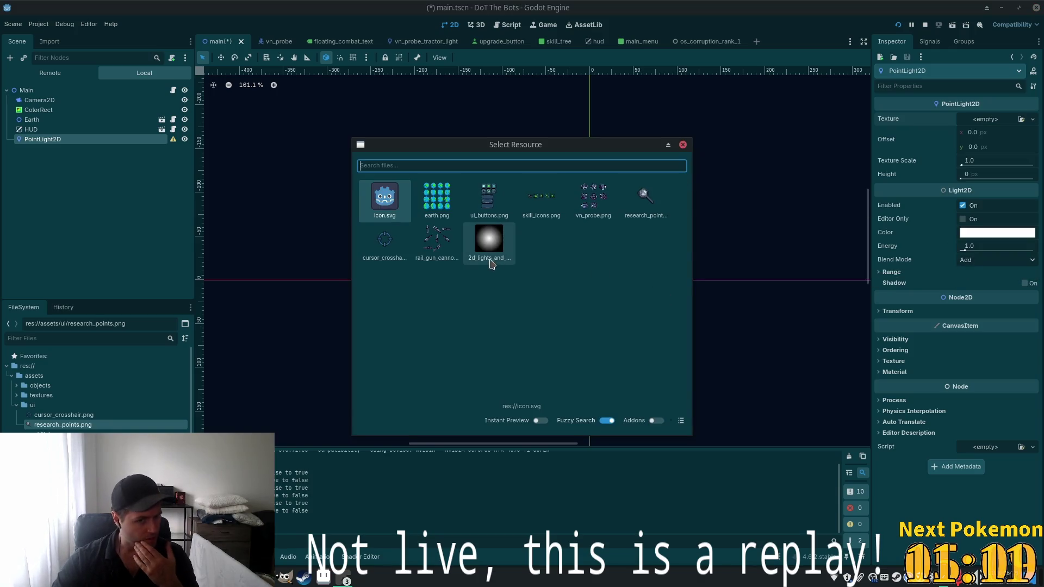
Give PointLight2D the 2d lights soft-glow texture and move it between ColorRect and Earth
double_click(491, 264)
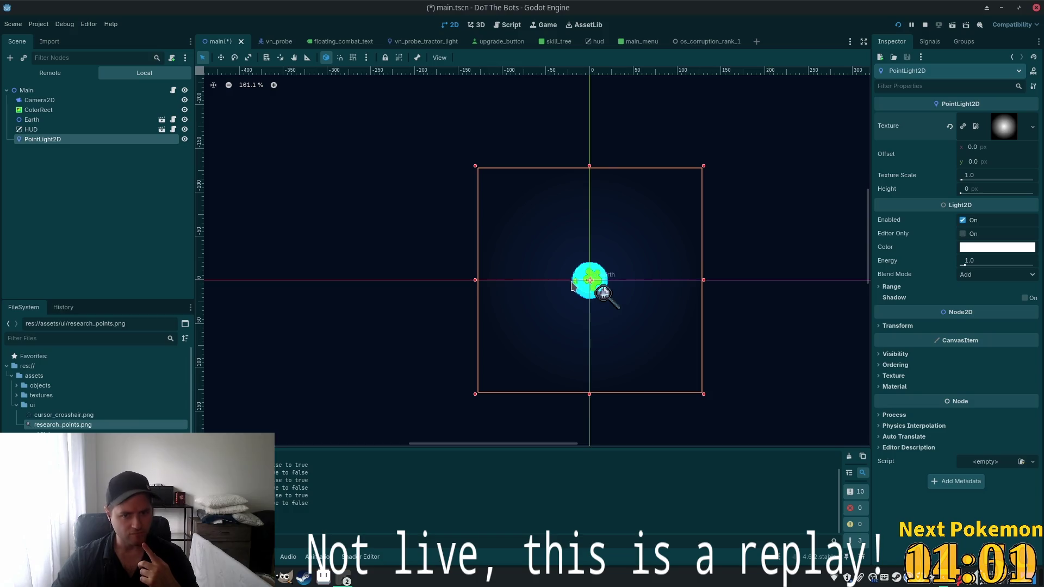
drag(60, 142, 55, 115)
click(82, 130)
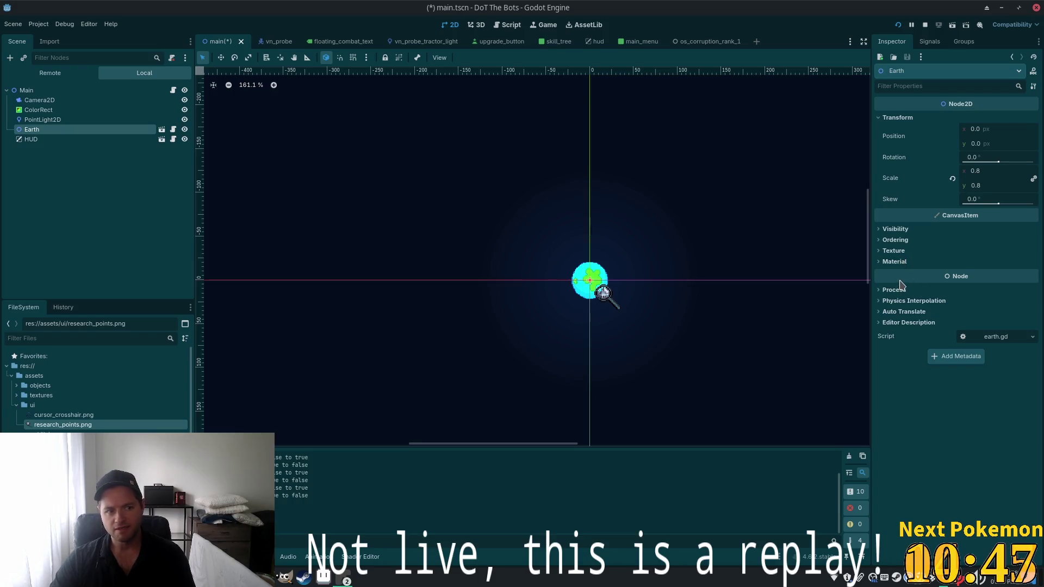
Turn off bit 1 in PointLight2D's Range > Item Cull Mask, leaving Earth's layers unchanged
click(896, 229)
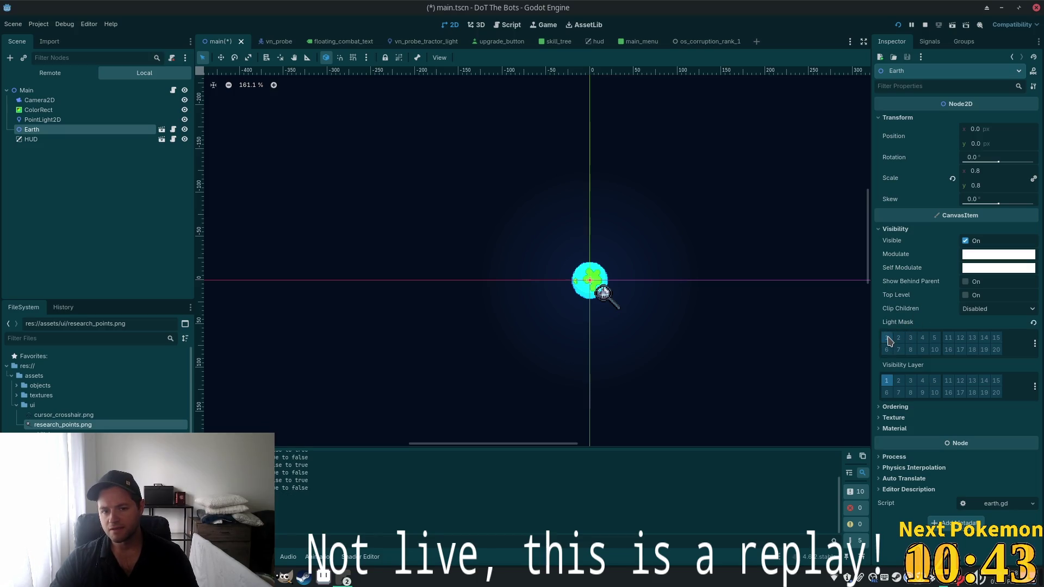
click(888, 381)
click(888, 382)
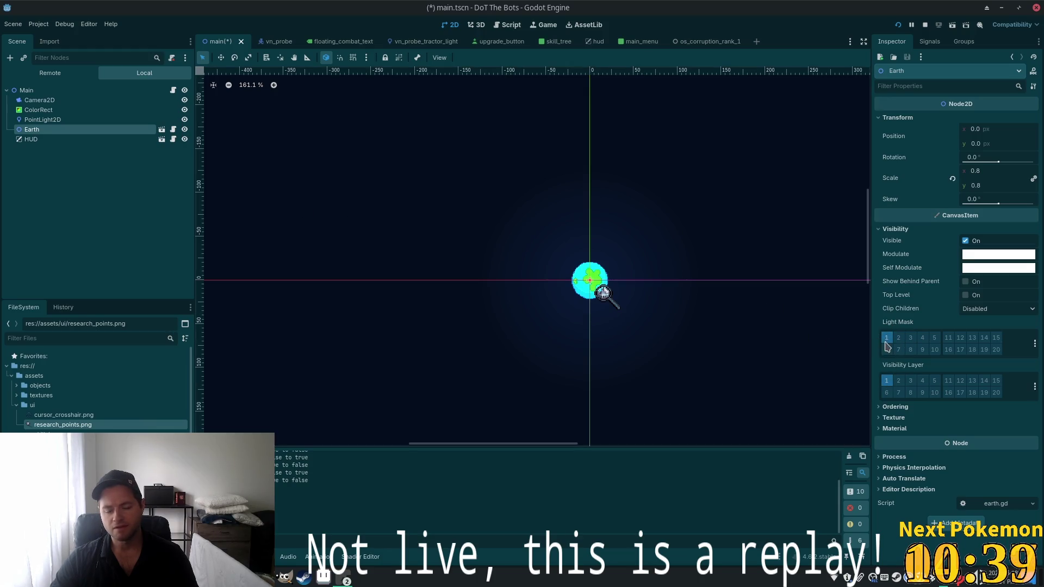
click(43, 119)
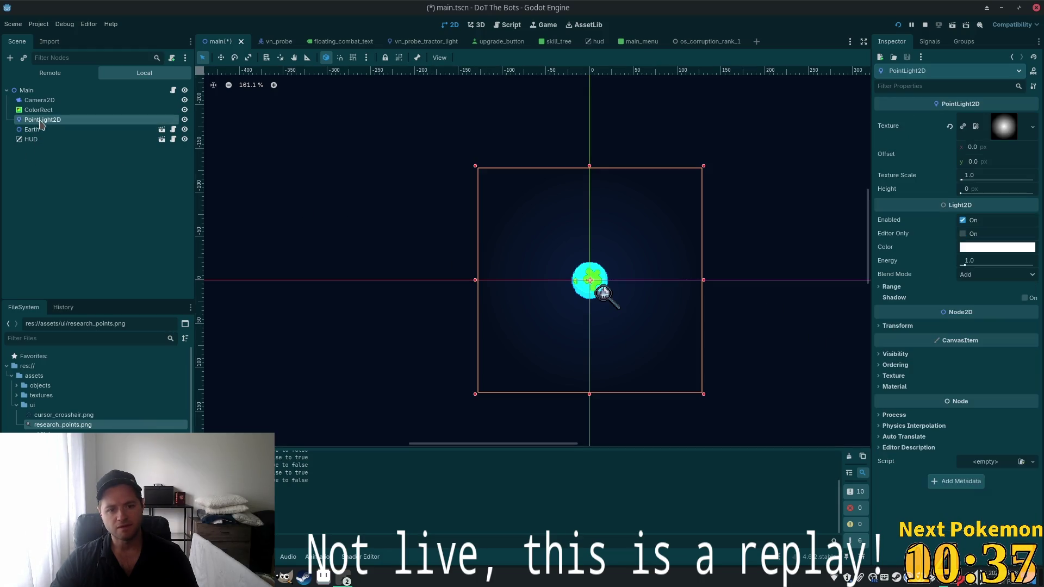
click(903, 354)
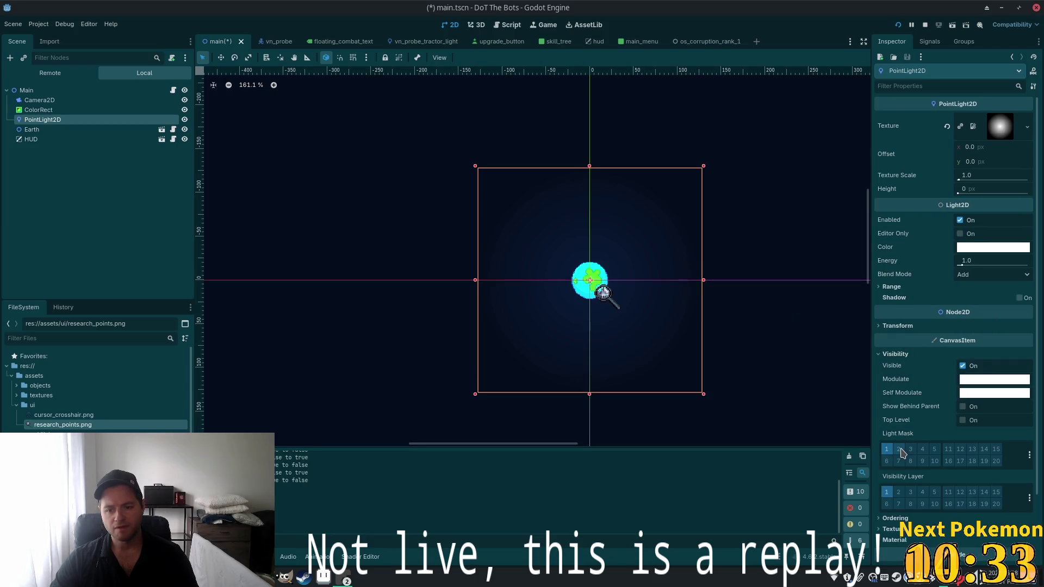
click(892, 287)
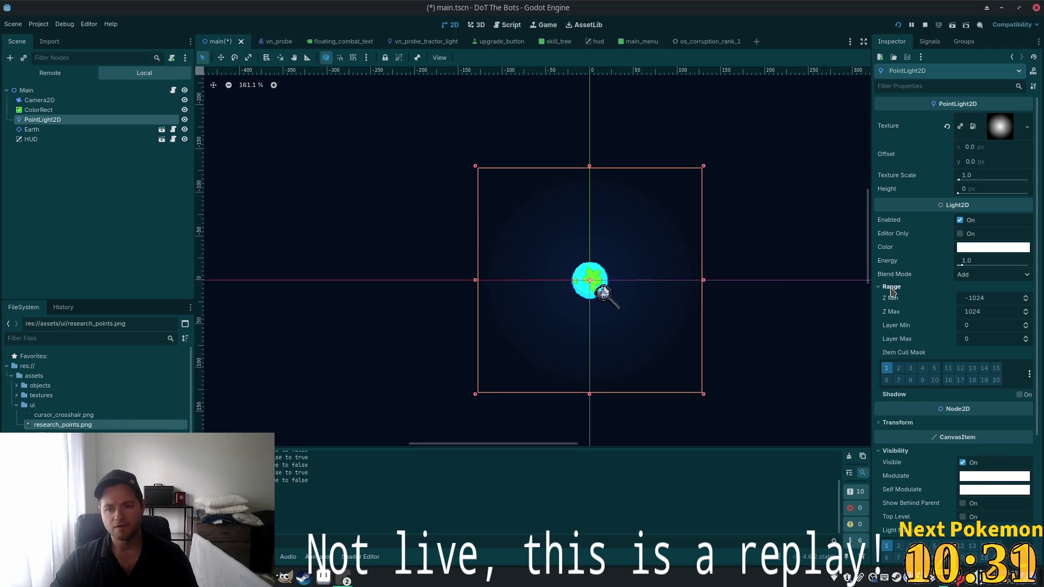
click(885, 369)
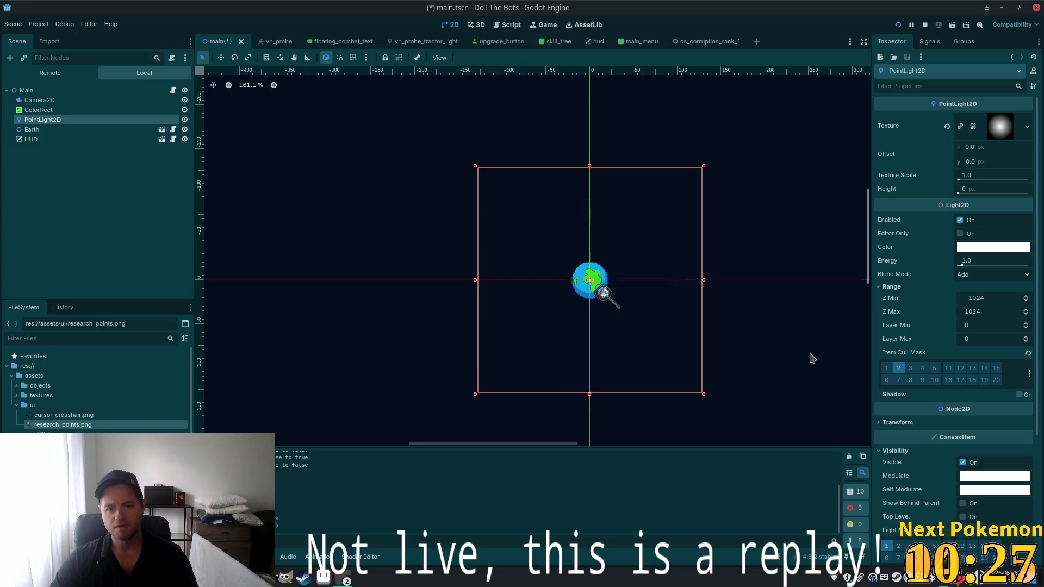
scroll(596, 303, up, 4)
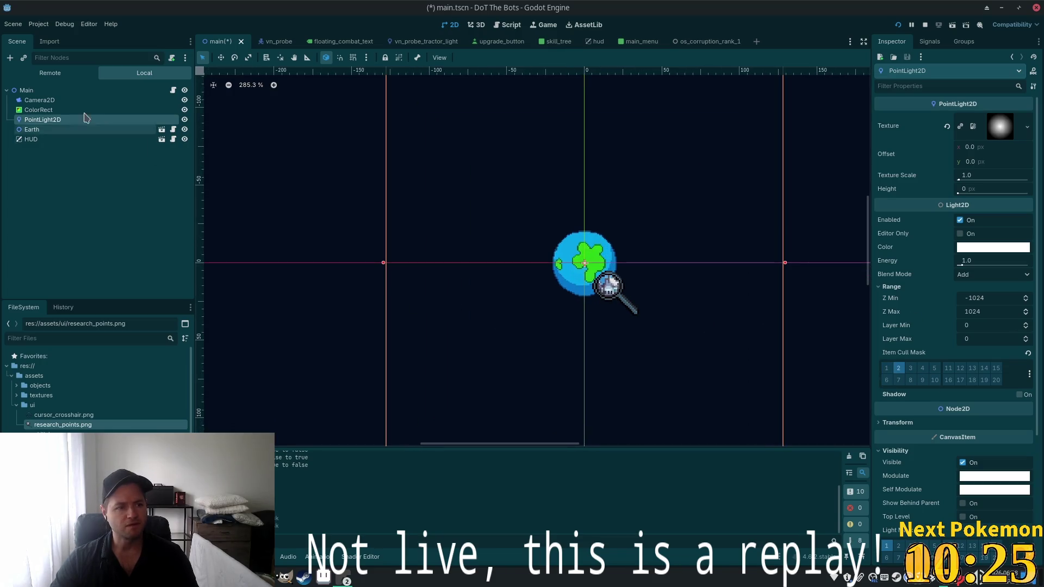
Enable bit 2 in ColorRect's Light Mask, then save the scene and run the game
click(61, 111)
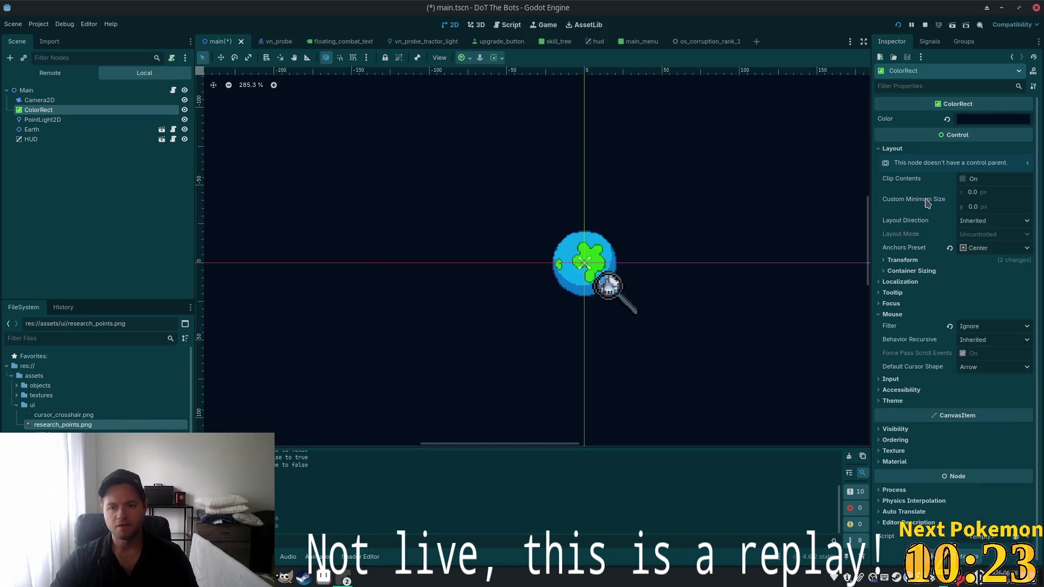
click(903, 429)
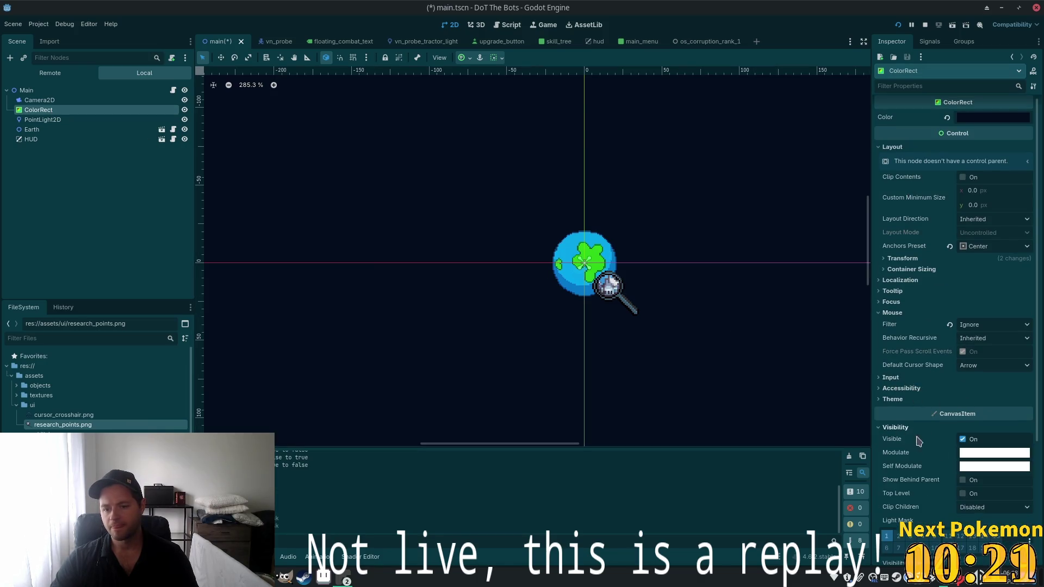
scroll(907, 427, down, 3)
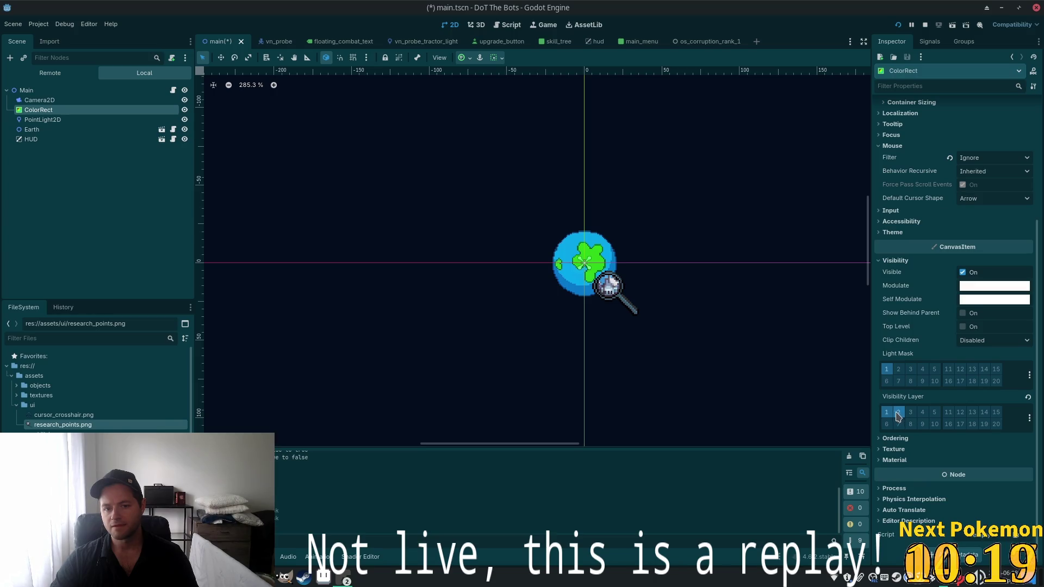
click(899, 369)
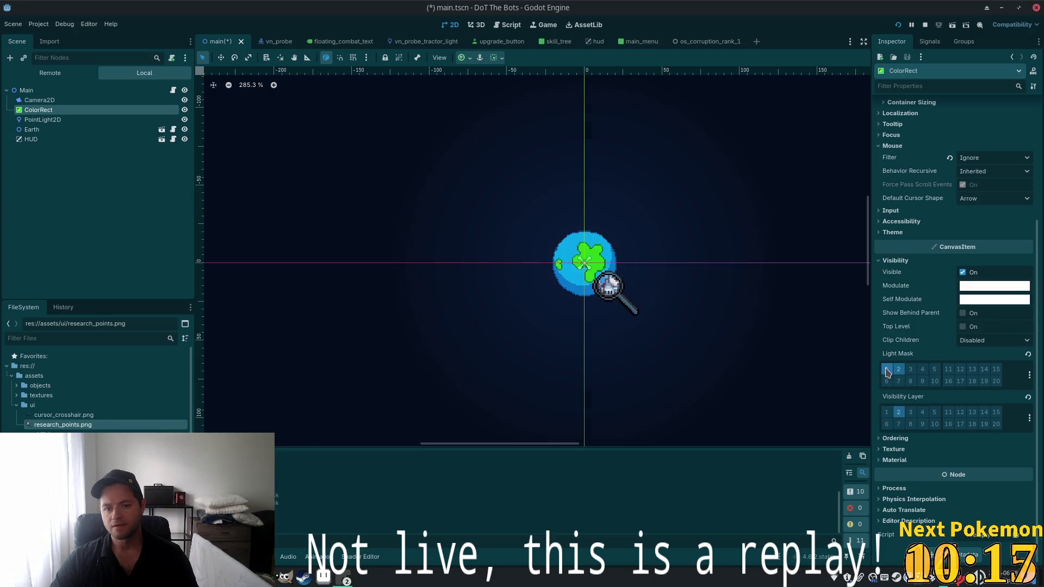
scroll(676, 296, down, 10)
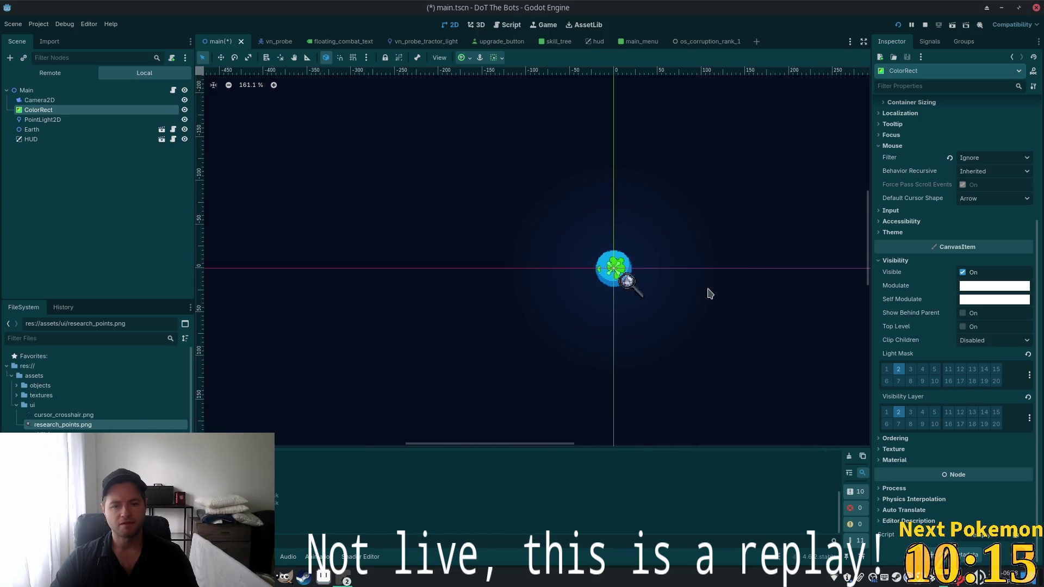
key(ctrl+s)
key(F5)
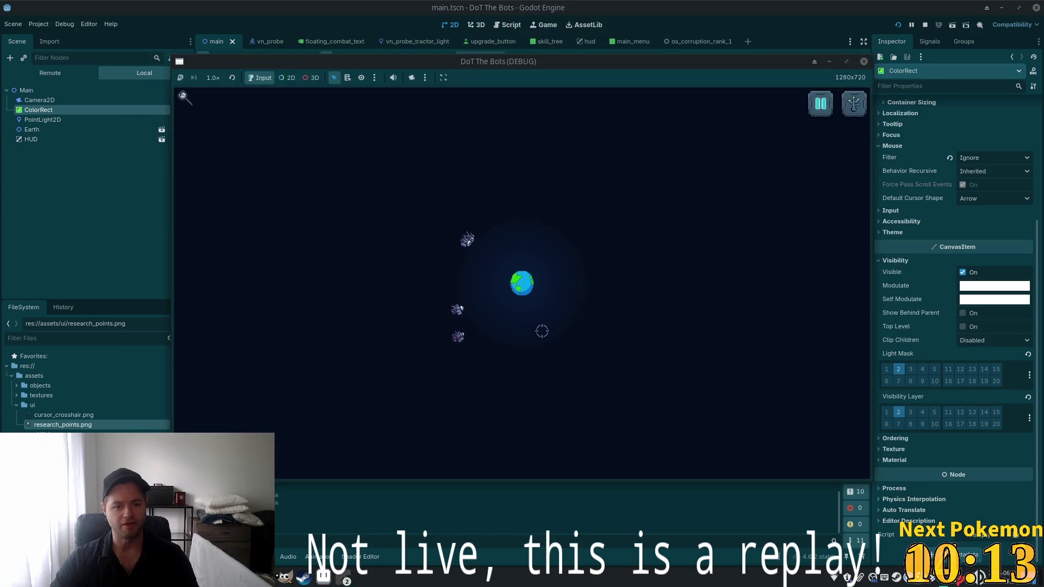
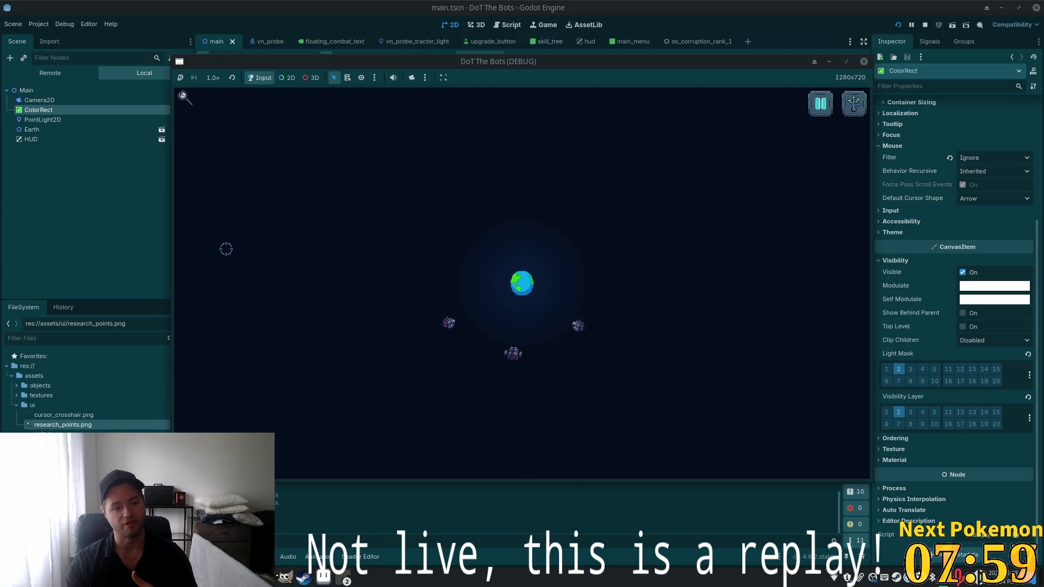
Open the skill tree panel in the running DoT The Bots game with the K hotkey
key(k)
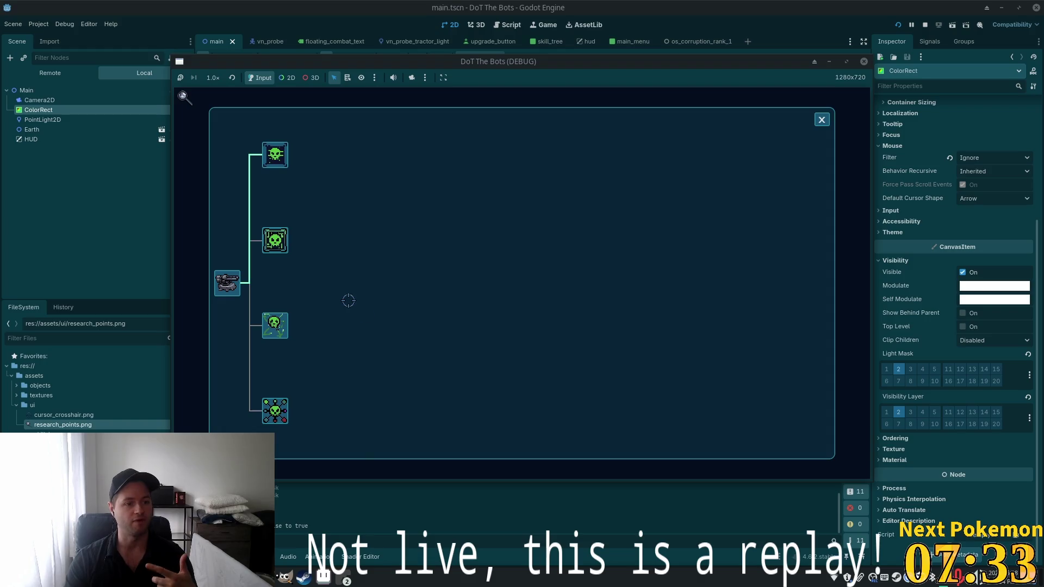
Unlock the second of the four skull upgrades branching from the skill tree root
click(274, 240)
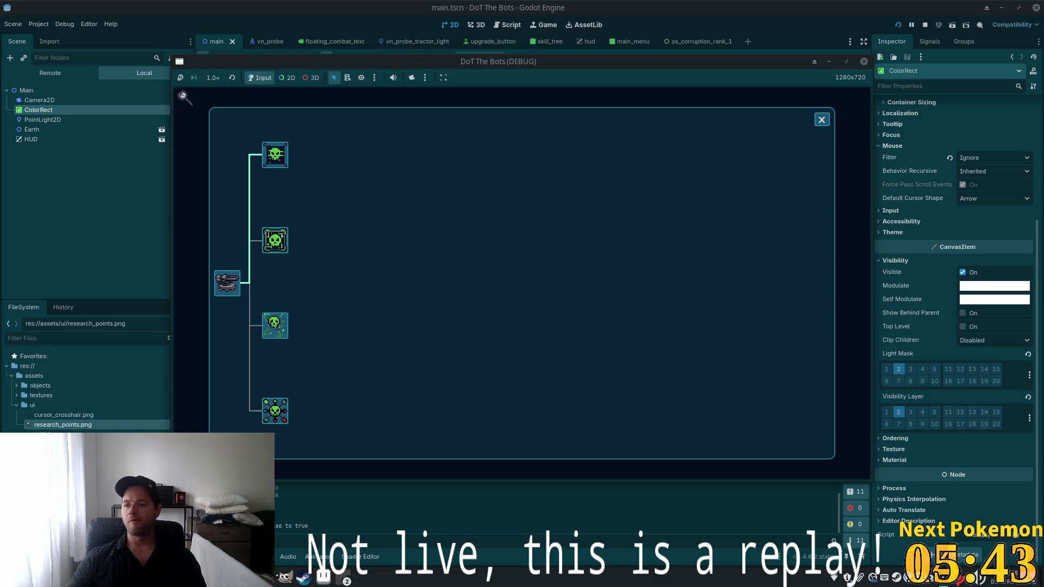
Stop the game and move the Earth node's light mask from layer 1 to layer 2
key(F8)
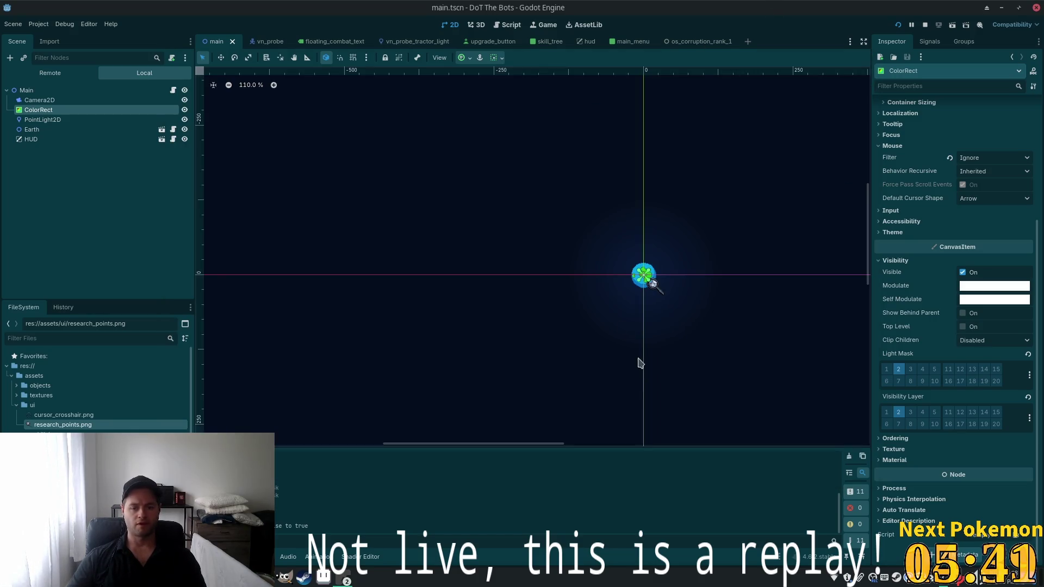
scroll(612, 289, up, 6)
drag(738, 330, 585, 377)
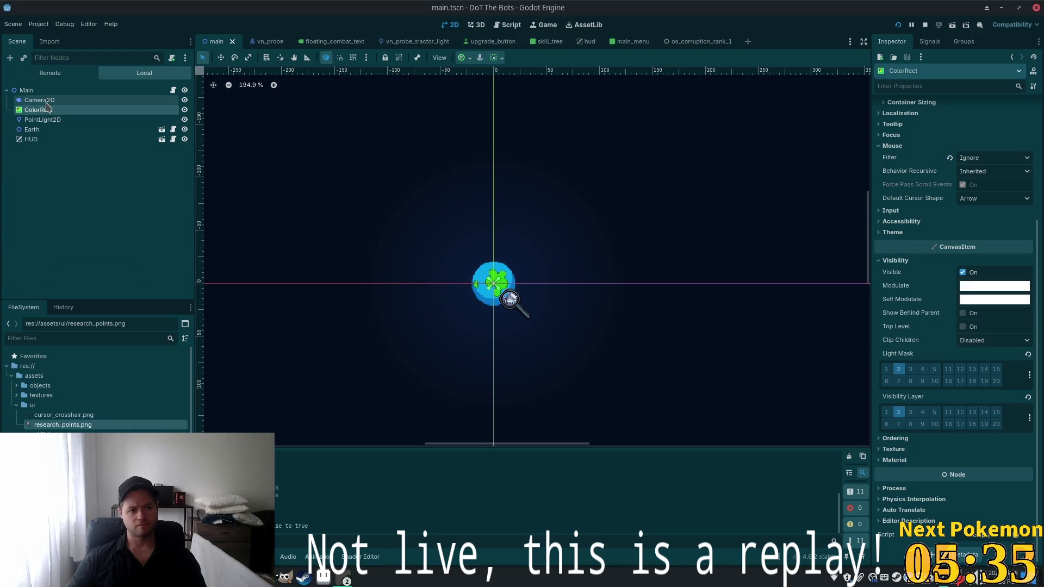
click(52, 130)
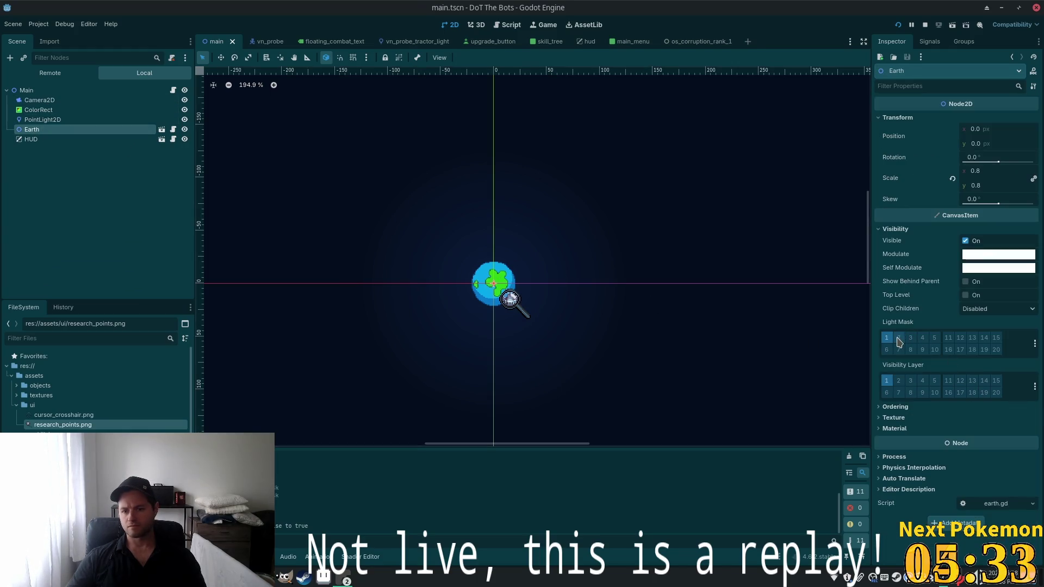
click(900, 341)
click(888, 342)
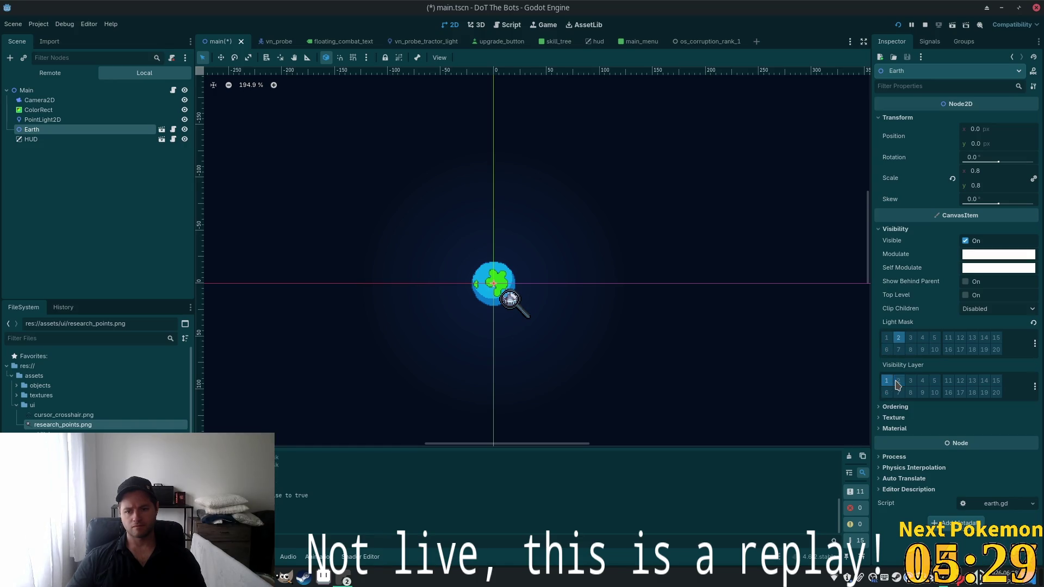
Inspect PointLight2D, then switch Earth's visibility layer from layer 1 to layer 2
click(35, 121)
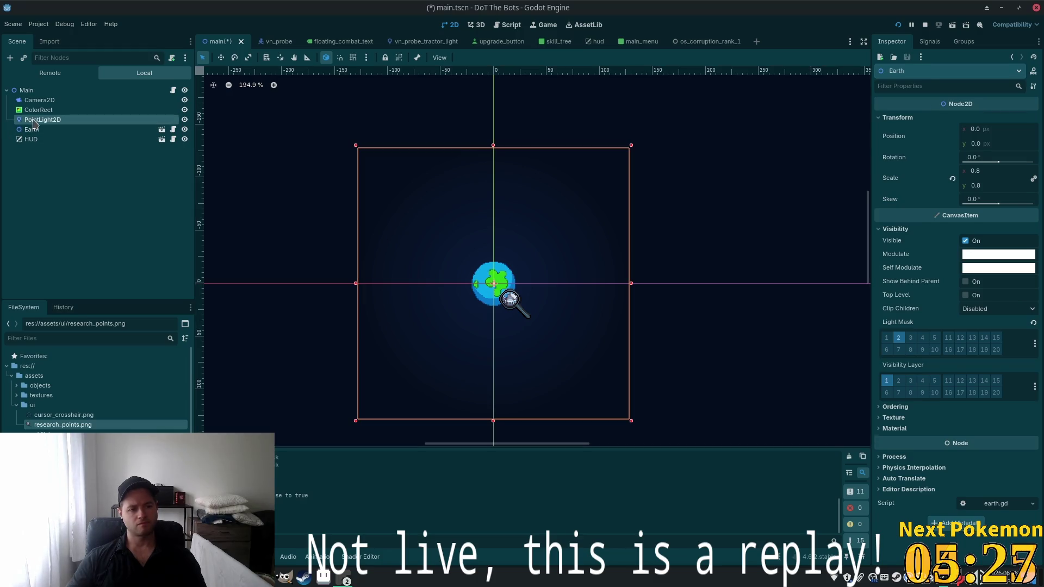
click(898, 372)
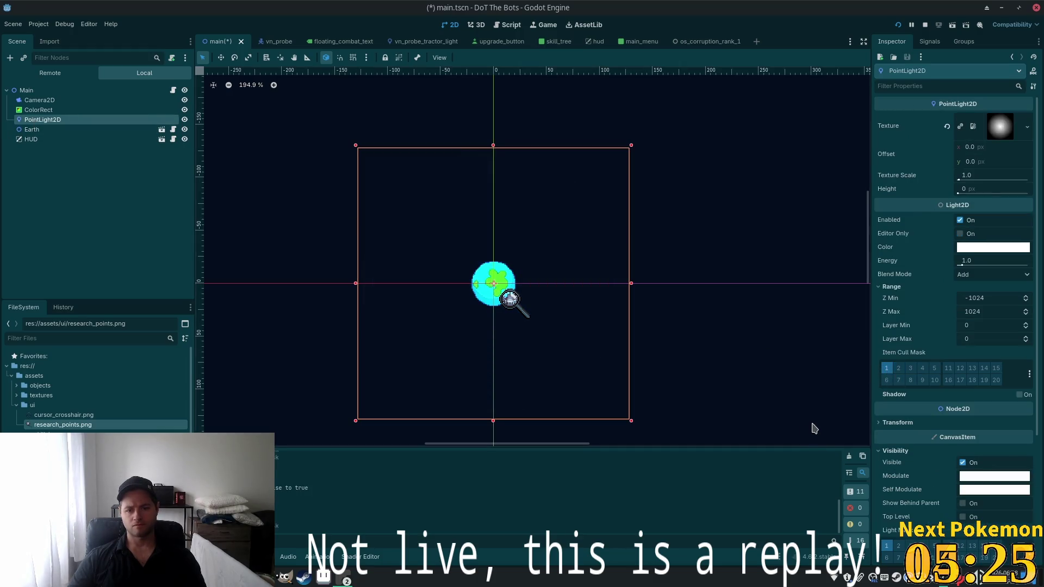
click(32, 129)
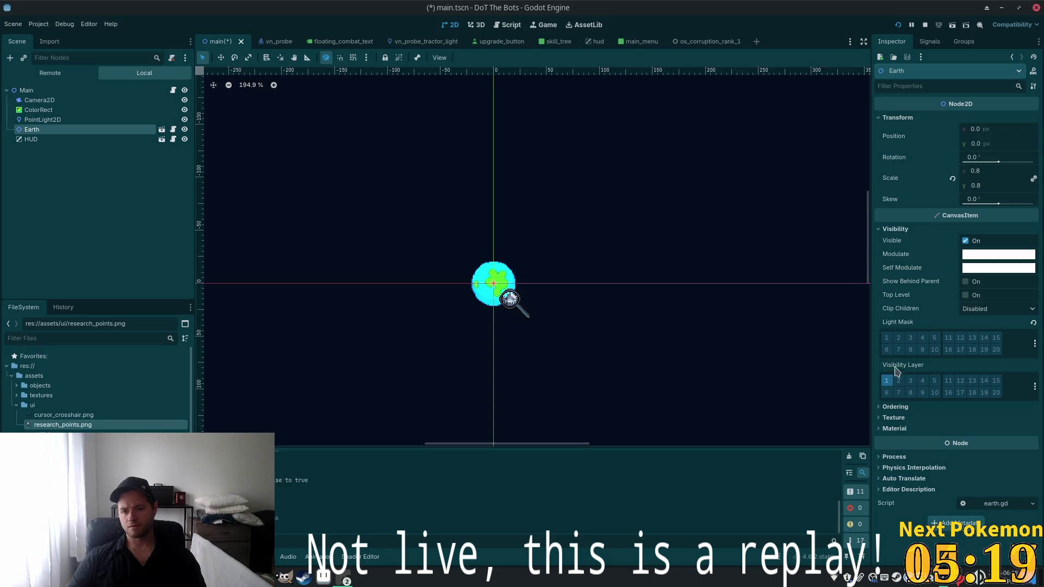
click(887, 381)
click(899, 381)
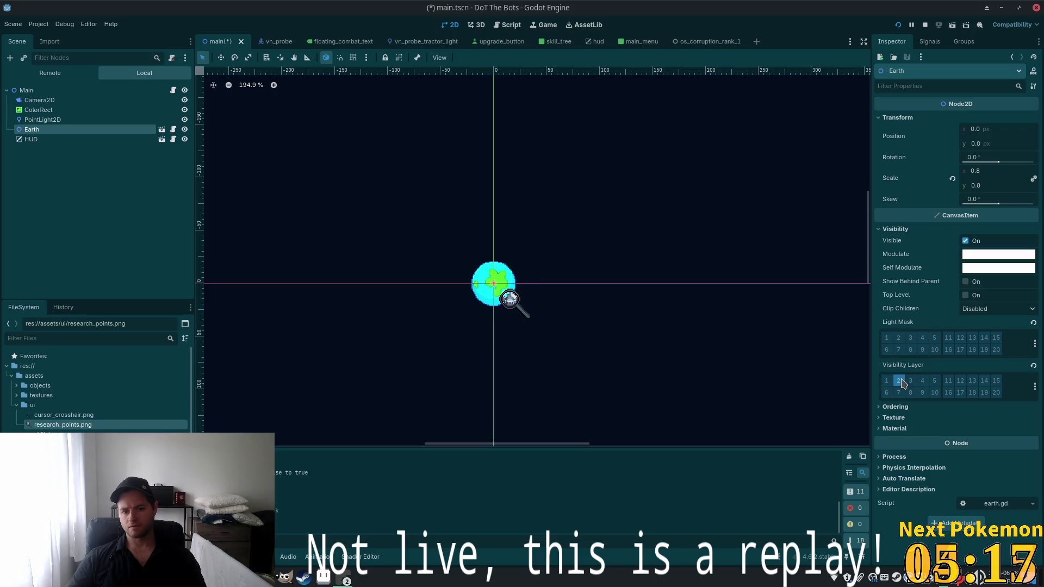
click(900, 381)
click(887, 381)
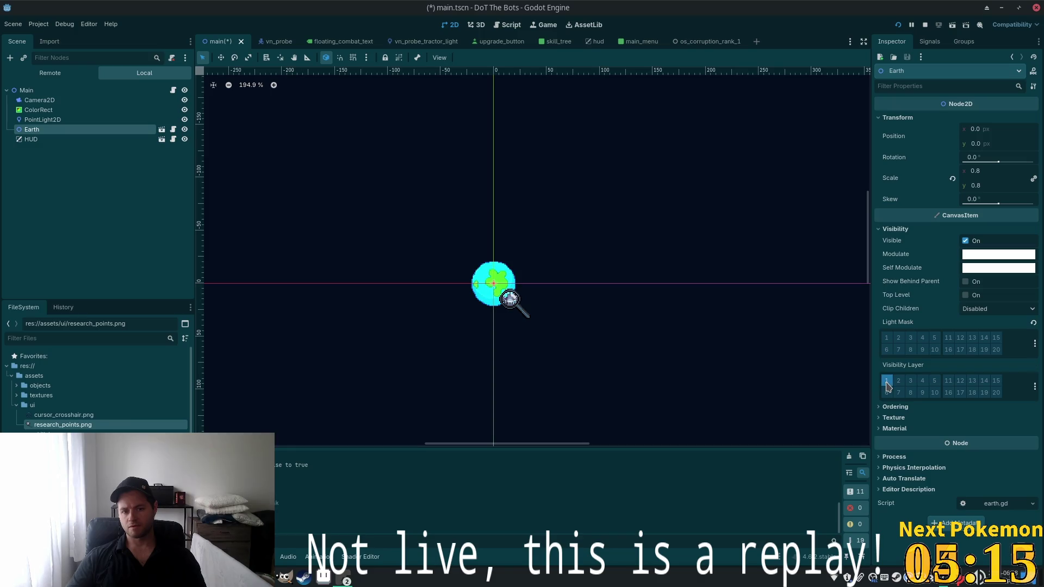
click(902, 383)
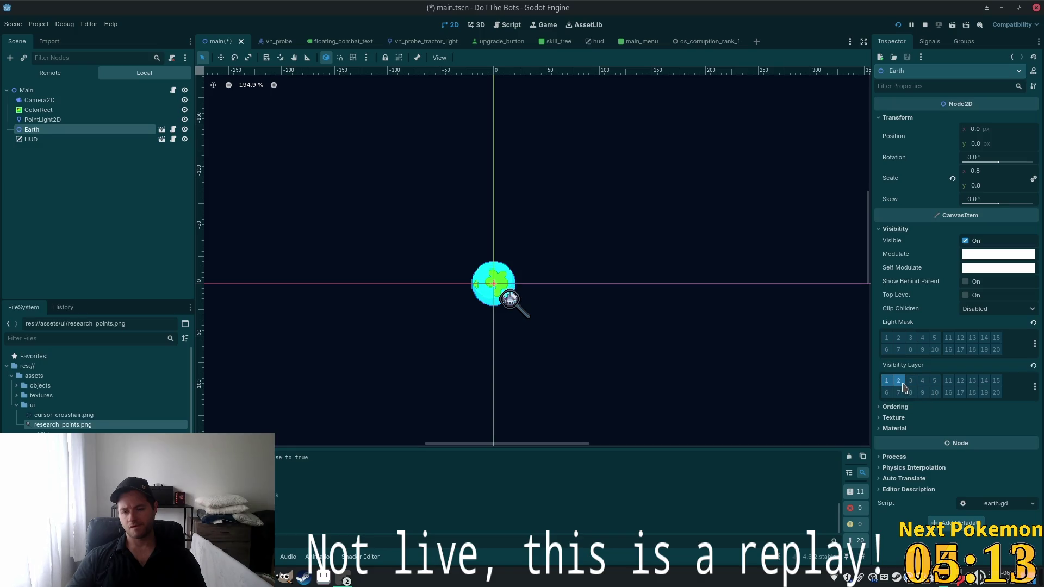
click(886, 383)
click(899, 382)
click(898, 382)
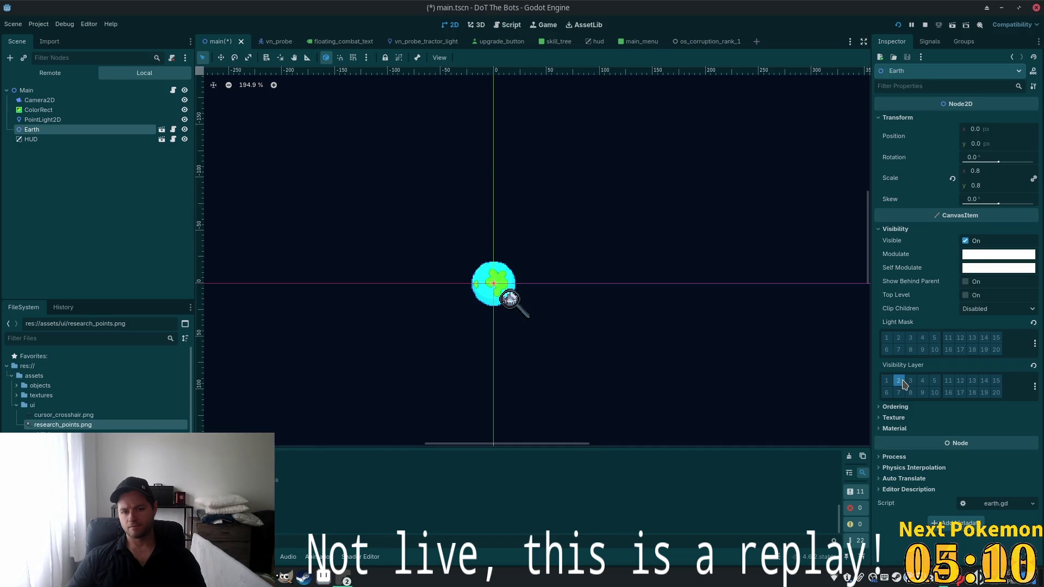
click(43, 120)
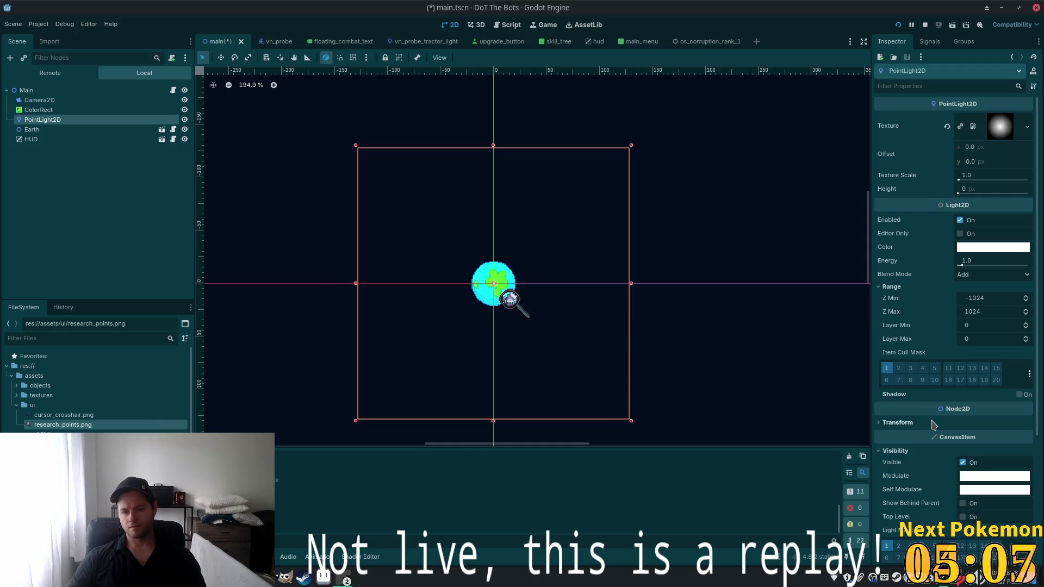
Enable light mask layer 2 on Earth and return its visibility to layer 1
scroll(924, 457, down, 2)
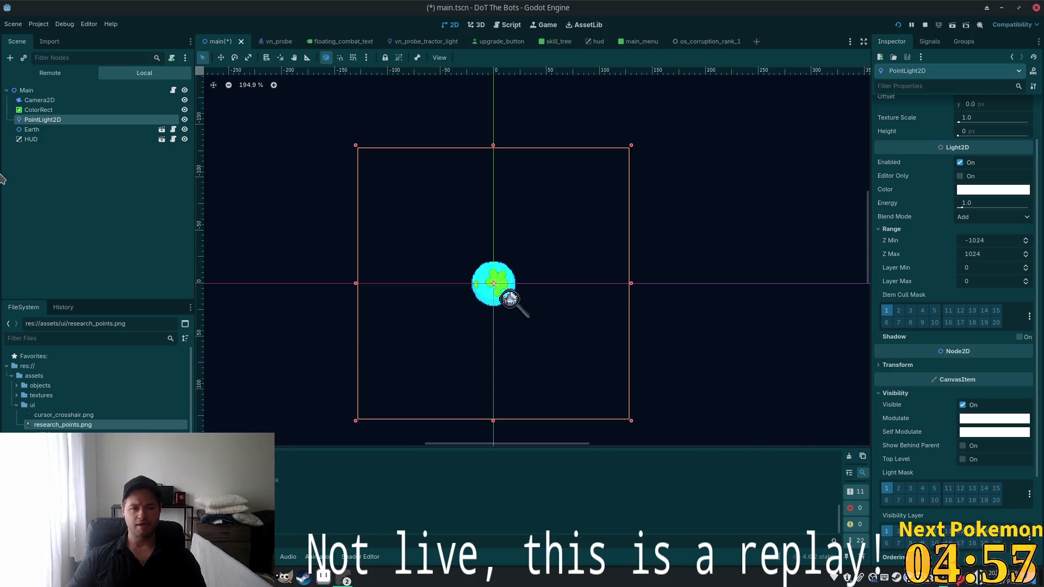
click(30, 130)
click(899, 338)
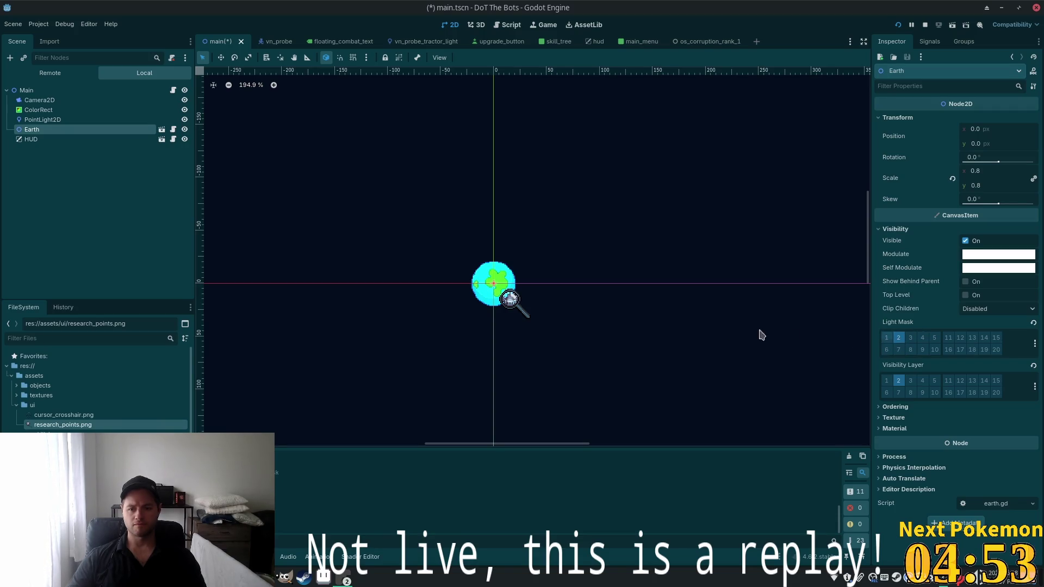
click(886, 381)
click(898, 381)
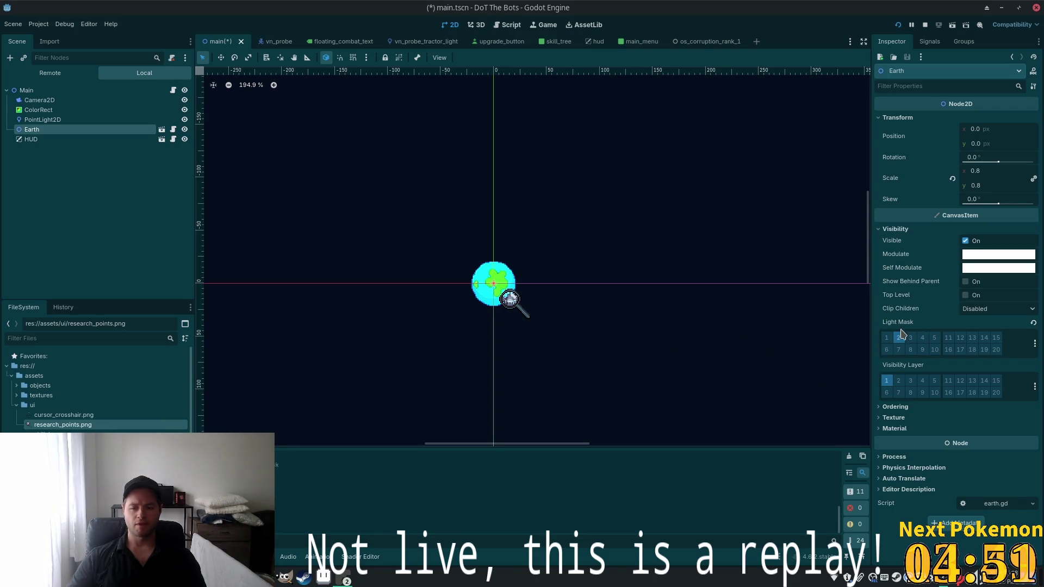
Experiment with PointLight2D's item cull mask layers, leaving it culling only layer 1
click(43, 120)
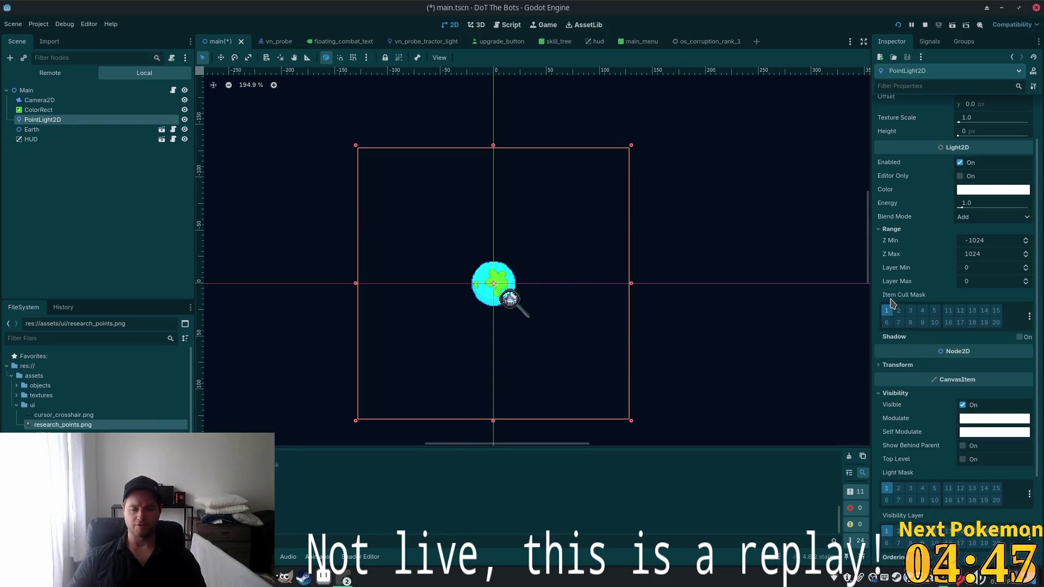
mouse_move(892, 302)
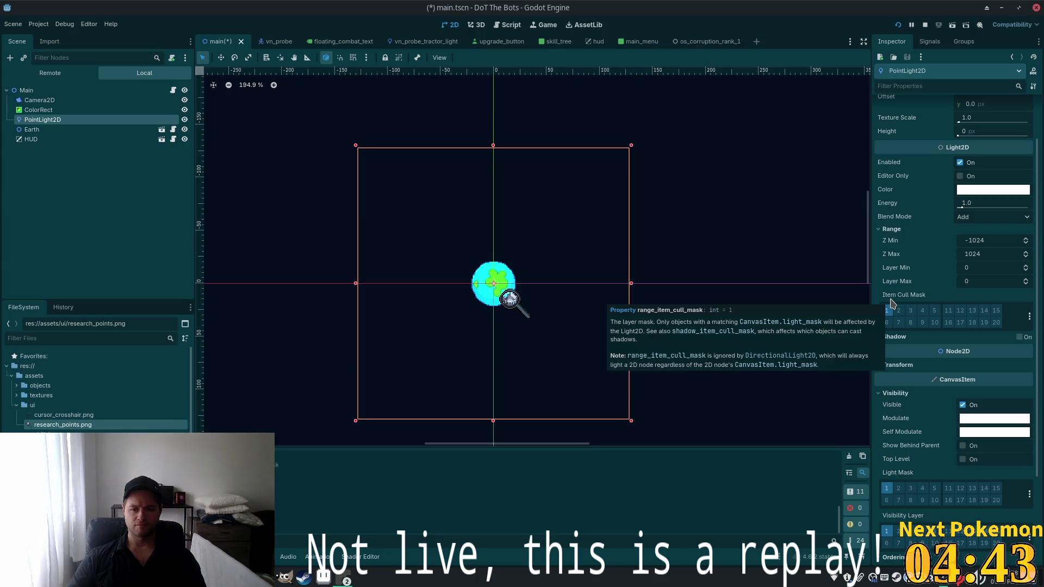
click(910, 313)
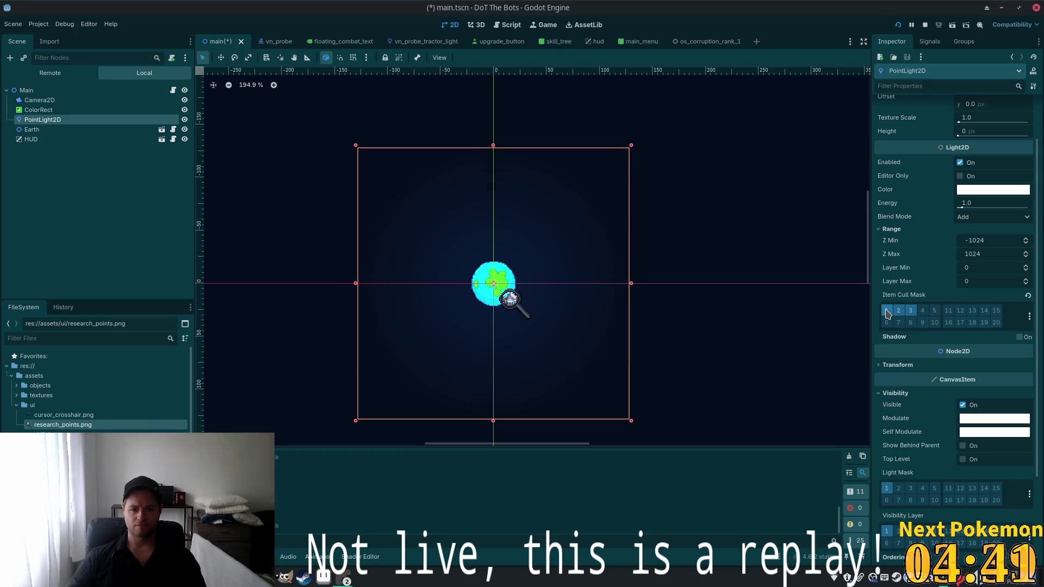
click(900, 315)
click(900, 314)
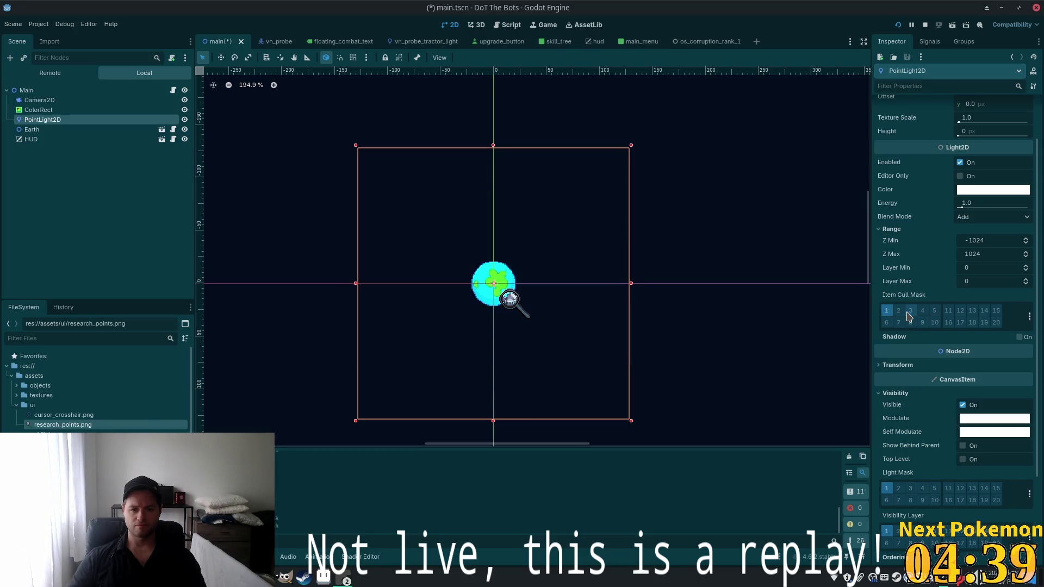
click(900, 316)
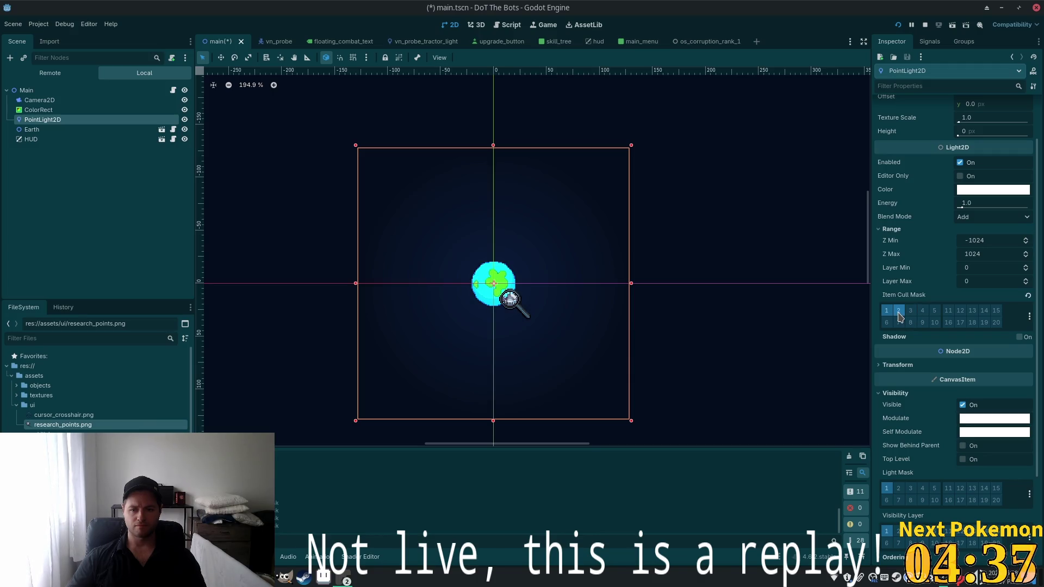
click(900, 315)
click(888, 315)
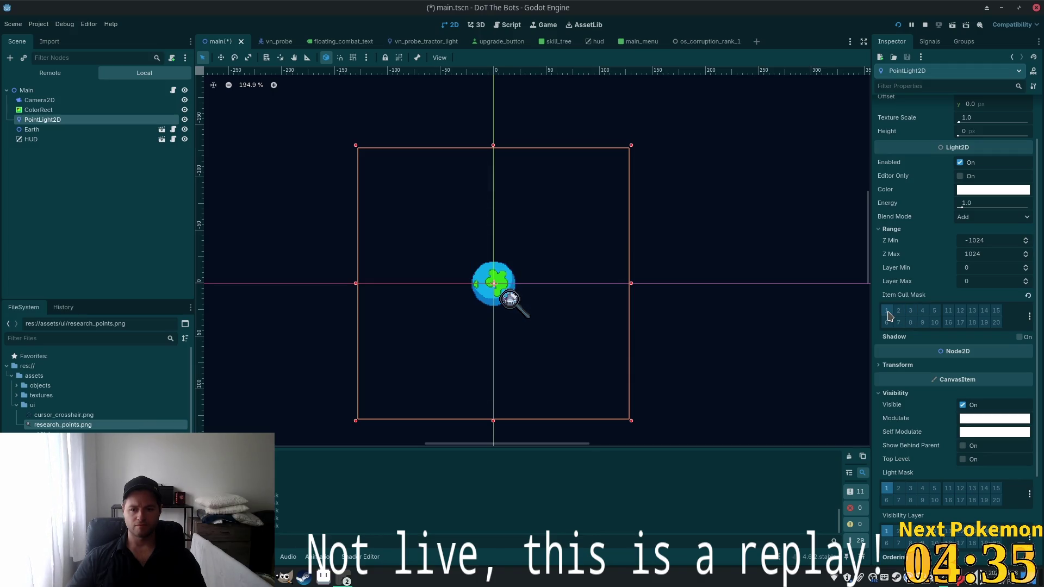
click(887, 313)
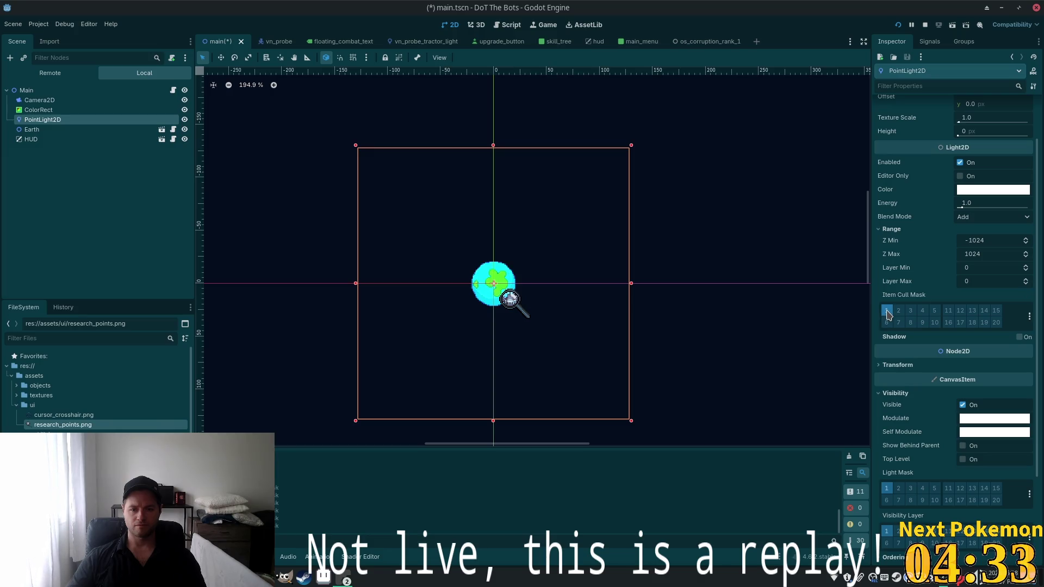
Move Earth's visibility to layer 2 only and save main.tscn
click(37, 130)
click(898, 381)
click(886, 381)
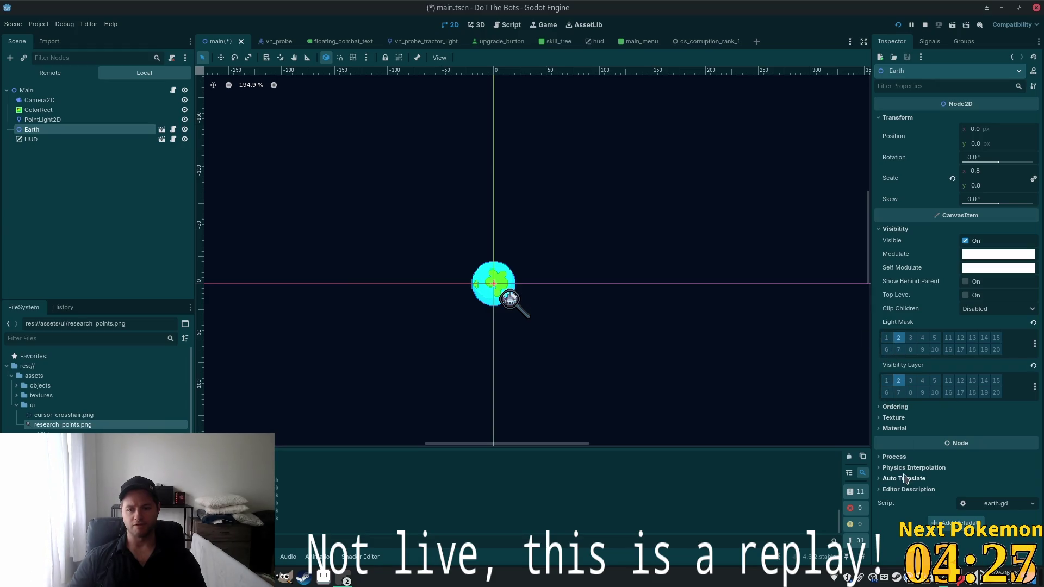
key(ctrl+s)
click(20, 111)
click(887, 370)
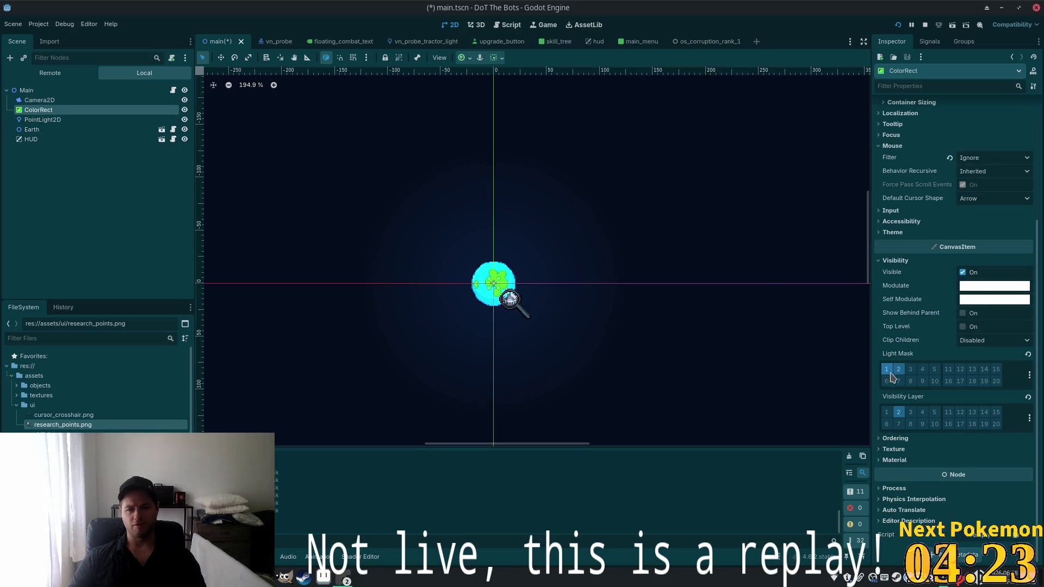
click(887, 412)
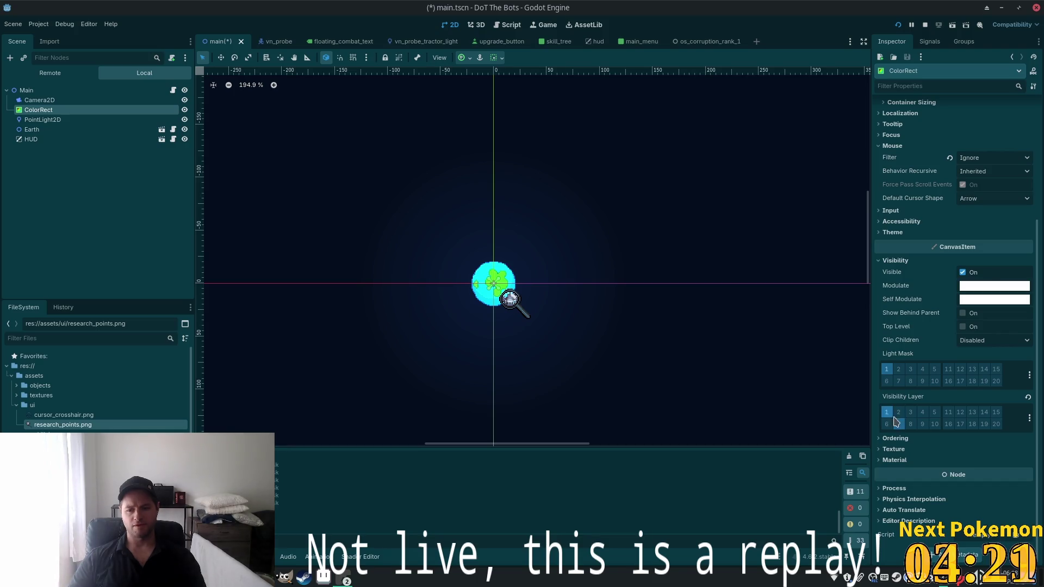
key(ctrl+s)
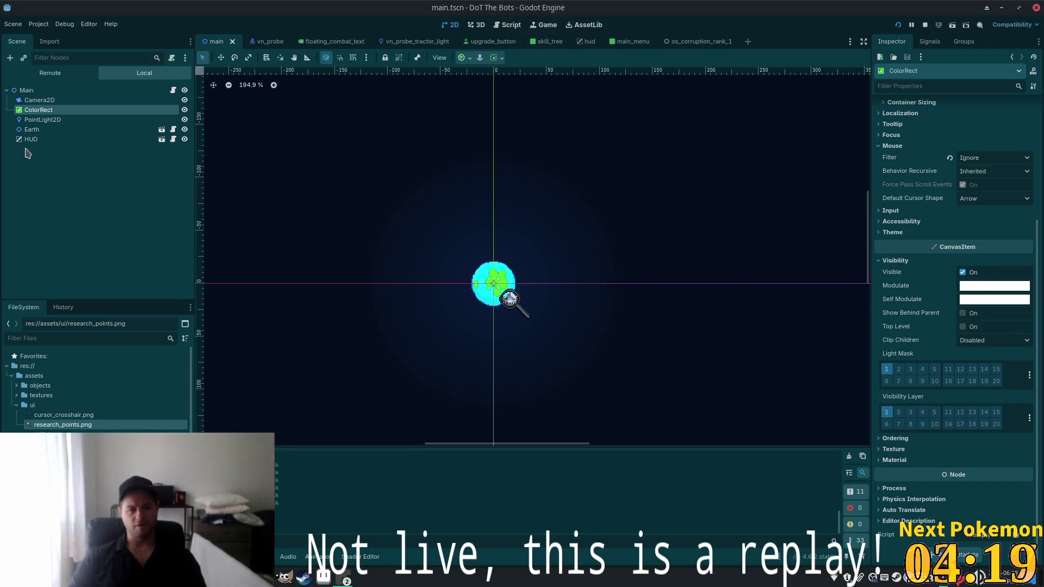
click(32, 130)
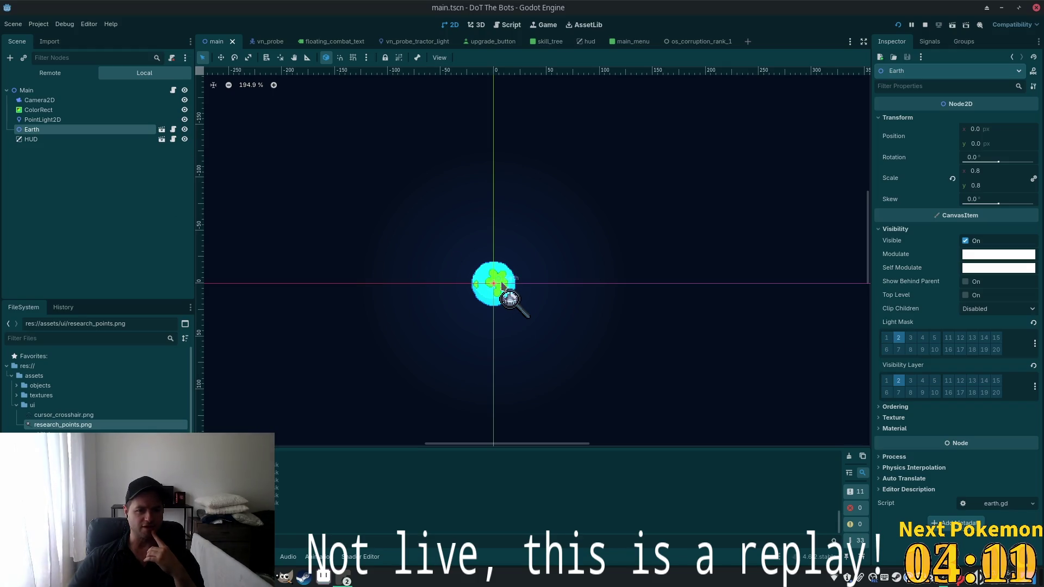
Try nesting PointLight2D under Earth, return it under Main, and reset its item cull mask to layer 1
mouse_move(43, 119)
mouse_down()
mouse_move(41, 136)
mouse_move(33, 120)
mouse_up()
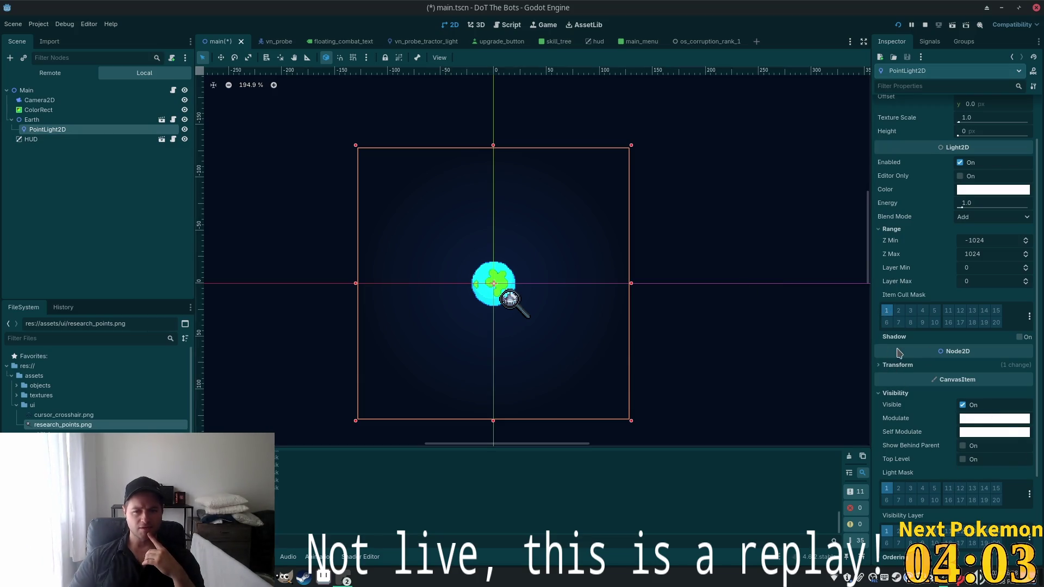
drag(43, 129, 35, 123)
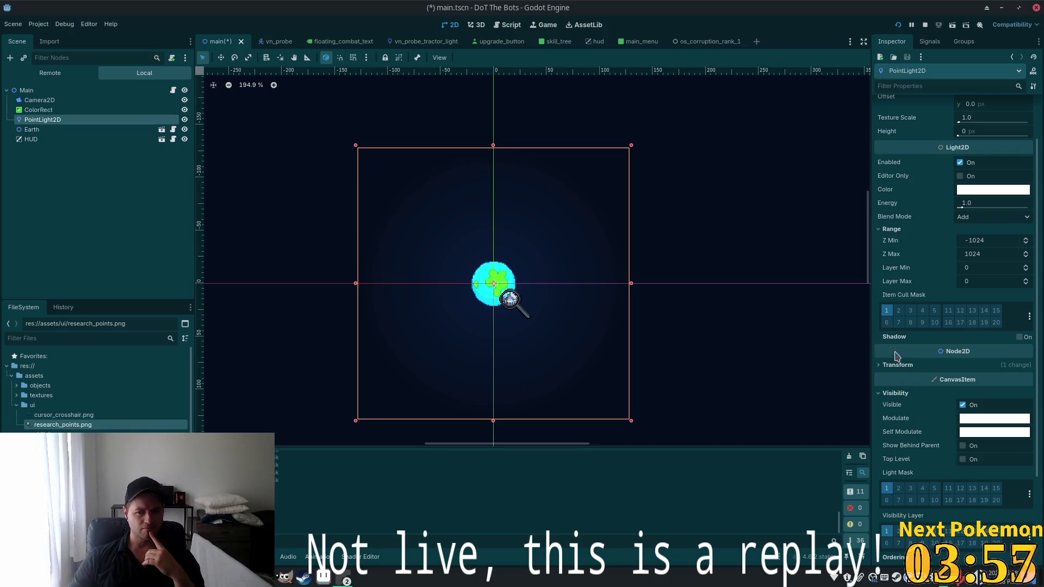
click(888, 312)
click(899, 313)
mouse_move(895, 300)
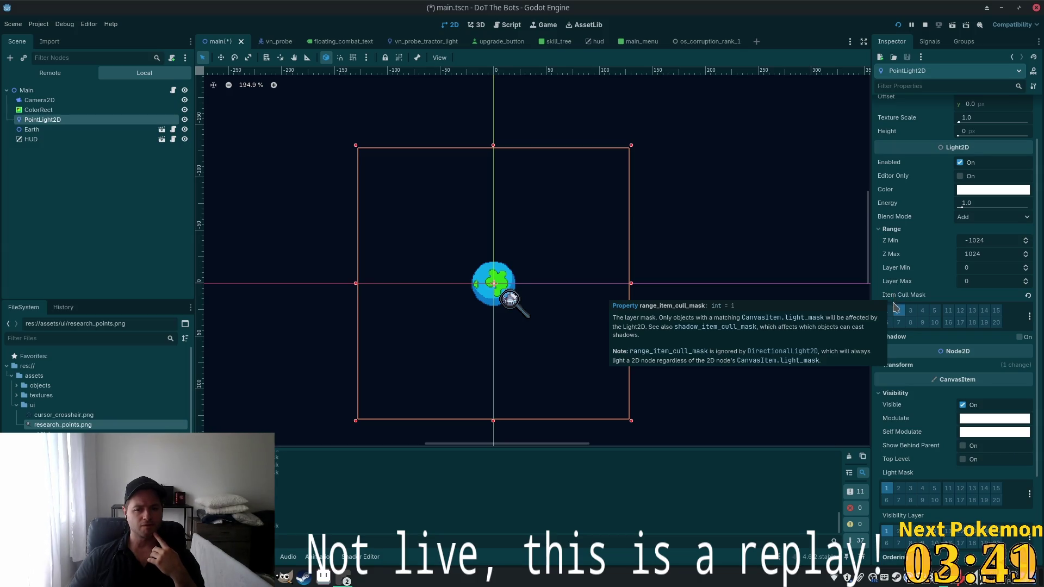
click(886, 310)
click(898, 311)
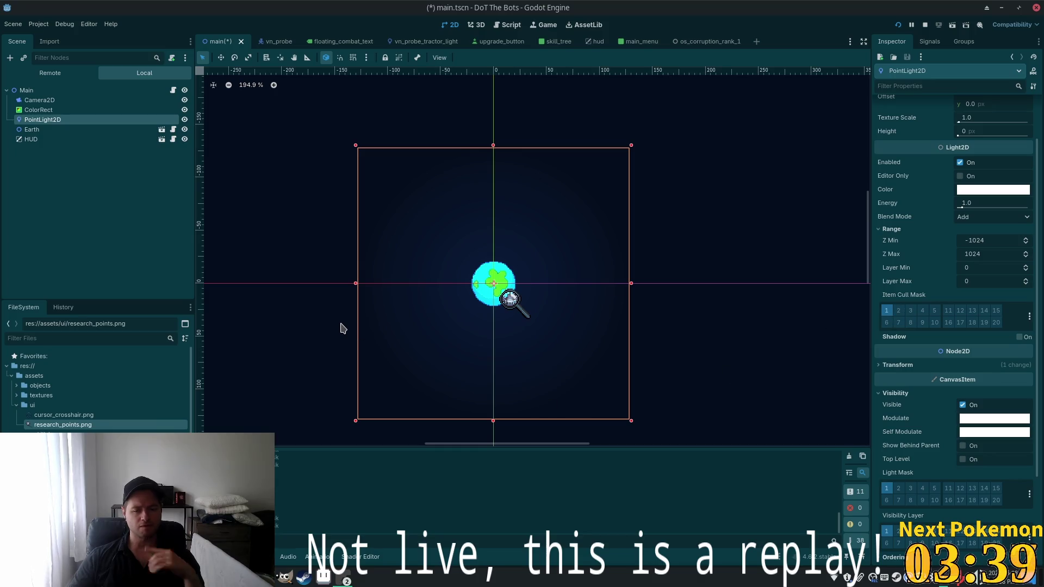
Save main.tscn and read the Item Cull Mask tooltip
key(ctrl+s)
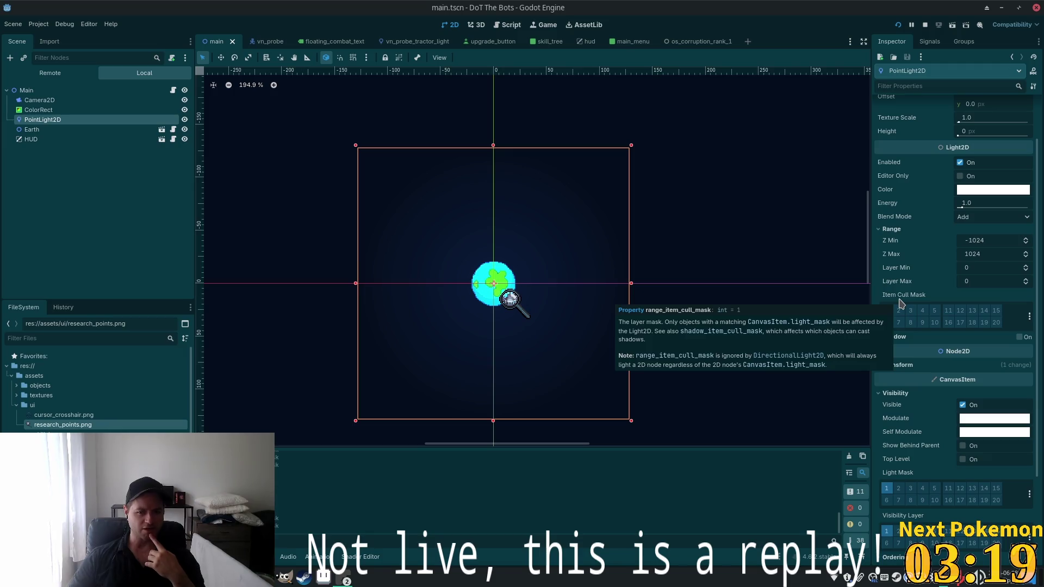
mouse_move(894, 301)
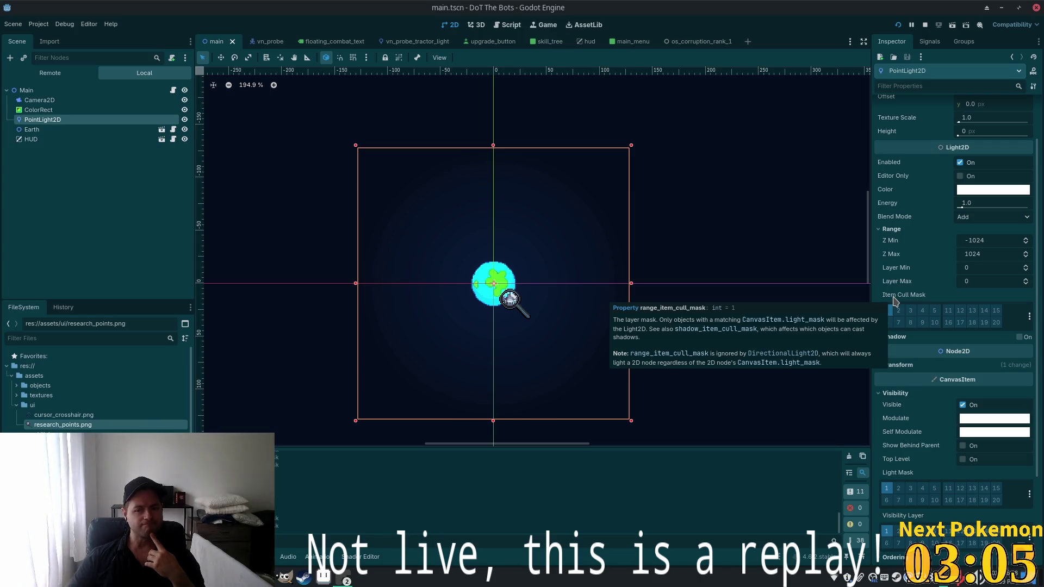
Switch Earth's light mask from layer 2 back to layer 1
click(31, 129)
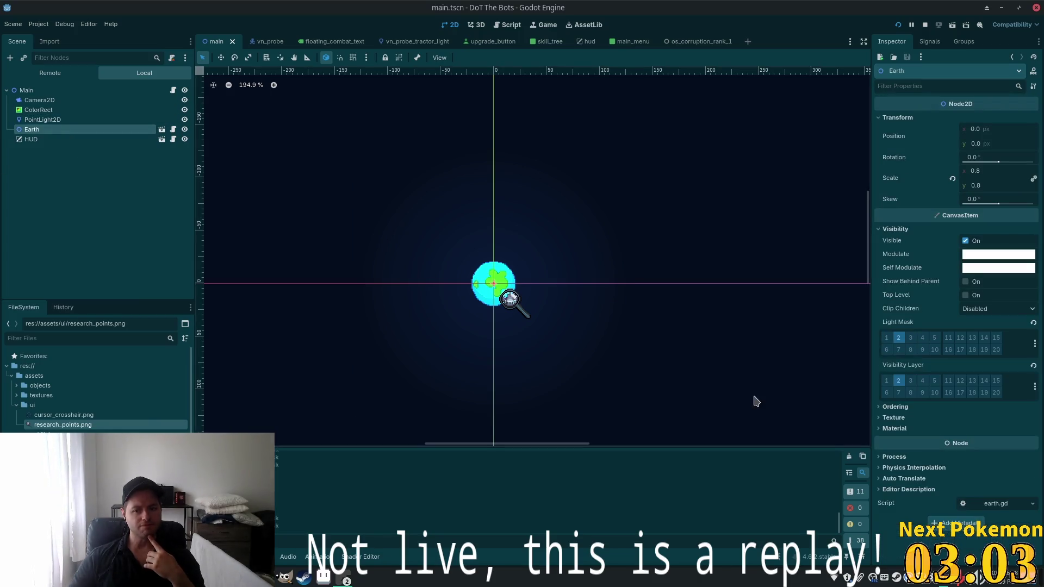
click(899, 338)
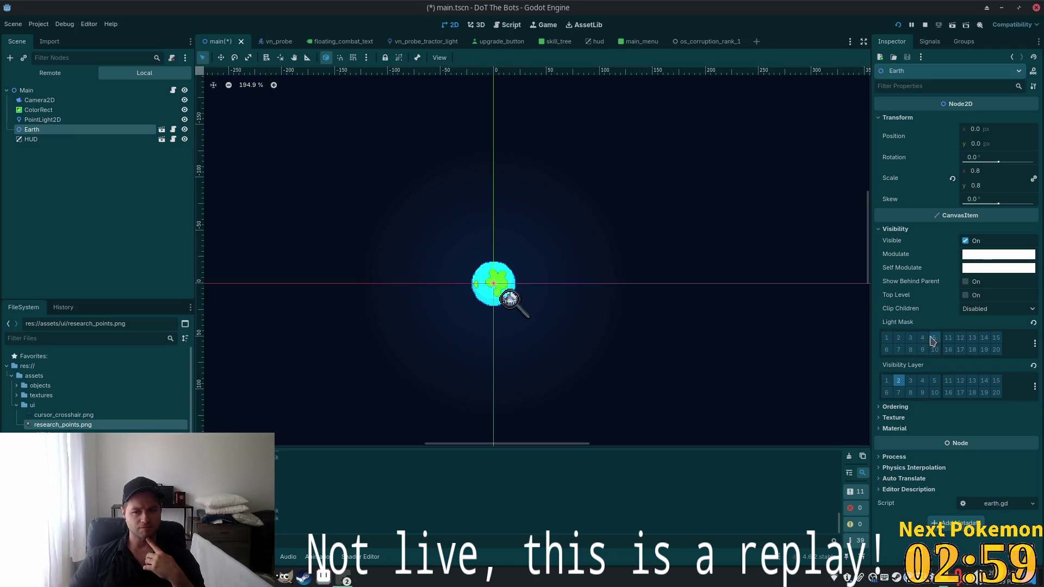
click(885, 338)
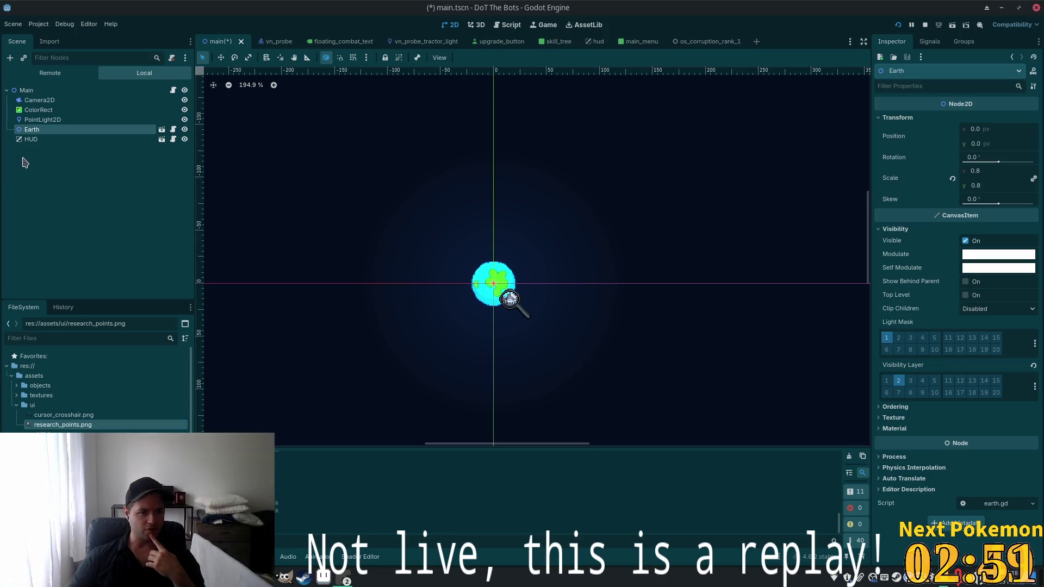
Set PointLight2D's item cull mask to layer 2 only, undoing stray light mask edits
click(61, 119)
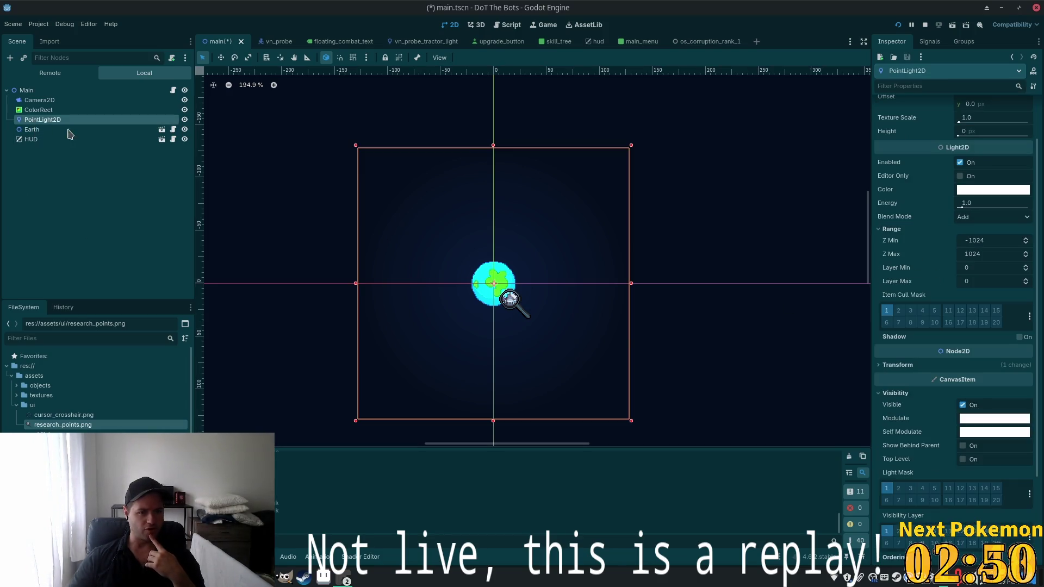
click(898, 488)
click(888, 489)
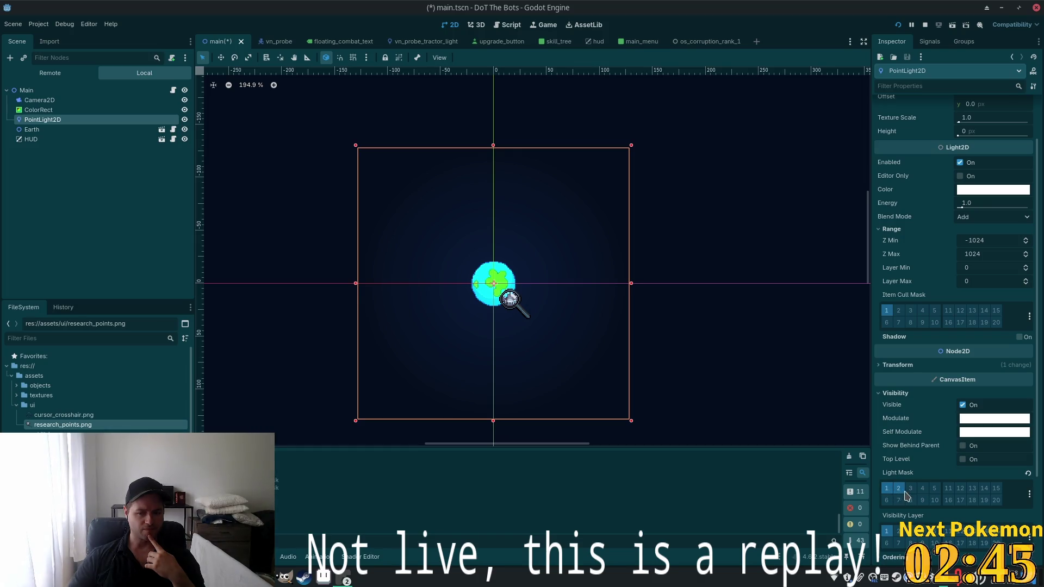
click(888, 532)
key(ctrl+z)
key(ctrl+z)
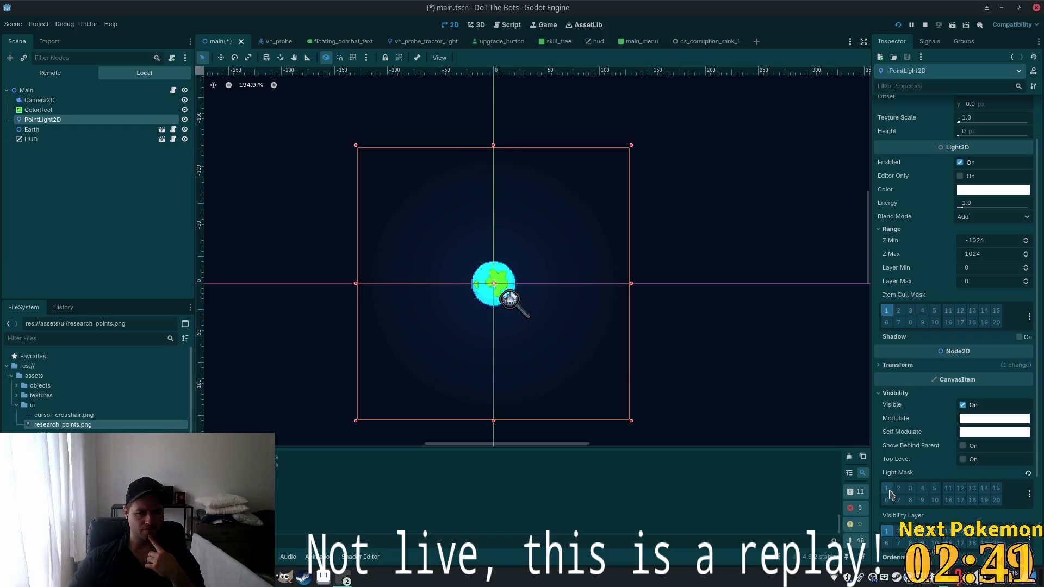
click(899, 311)
click(887, 310)
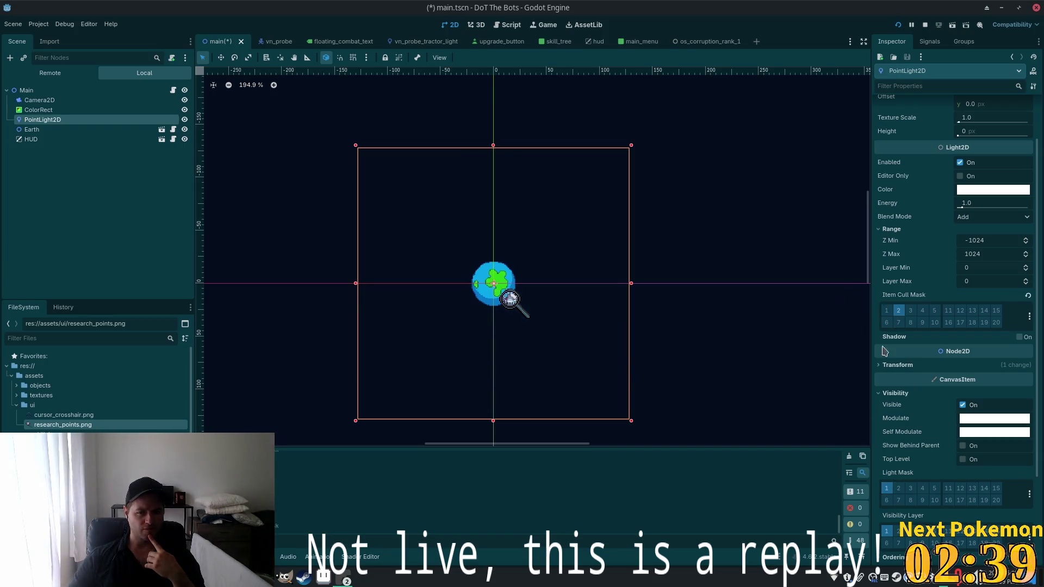
Check the ColorRect background's light mask and save main.tscn
click(44, 110)
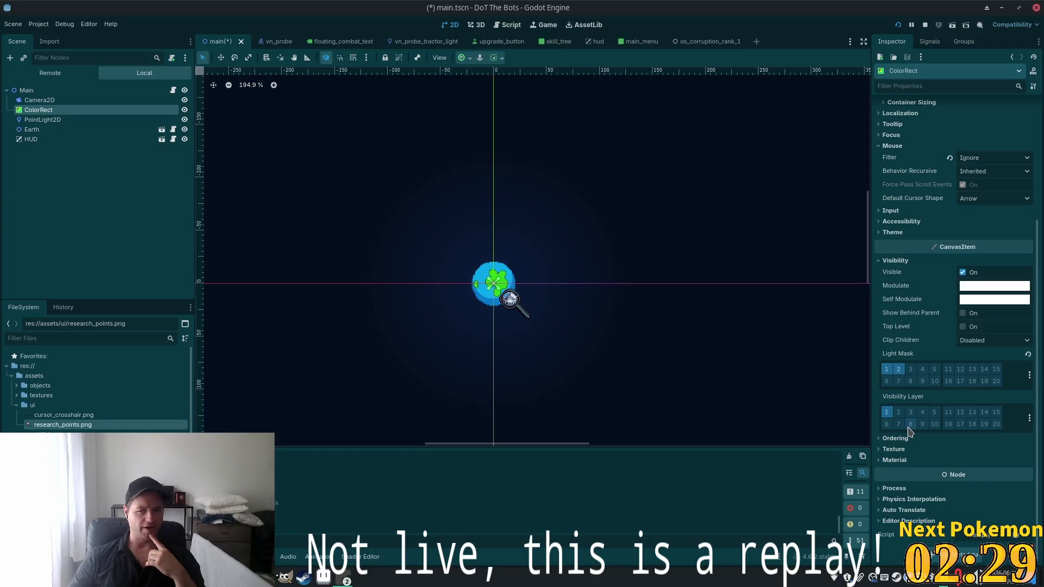
key(ctrl+s)
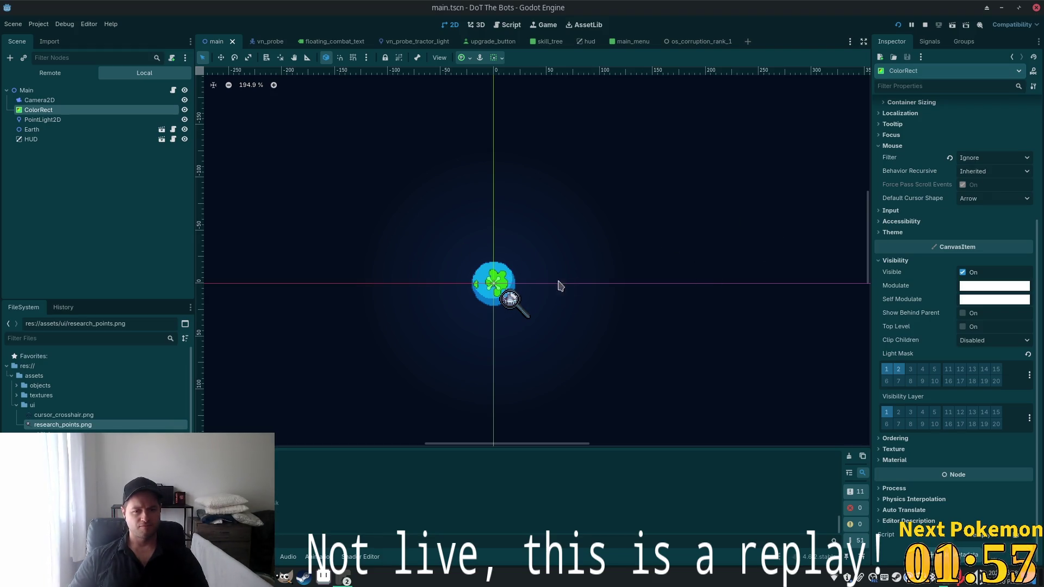
click(43, 119)
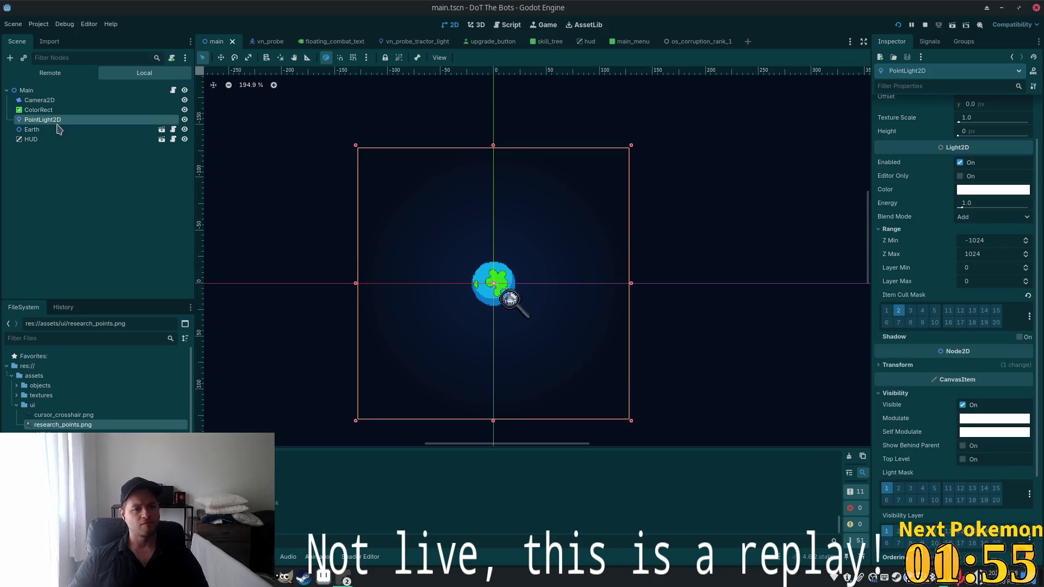
Set PointLight2D's texture scale to 0.5 and raise its energy to 5.05
scroll(936, 373, up, 3)
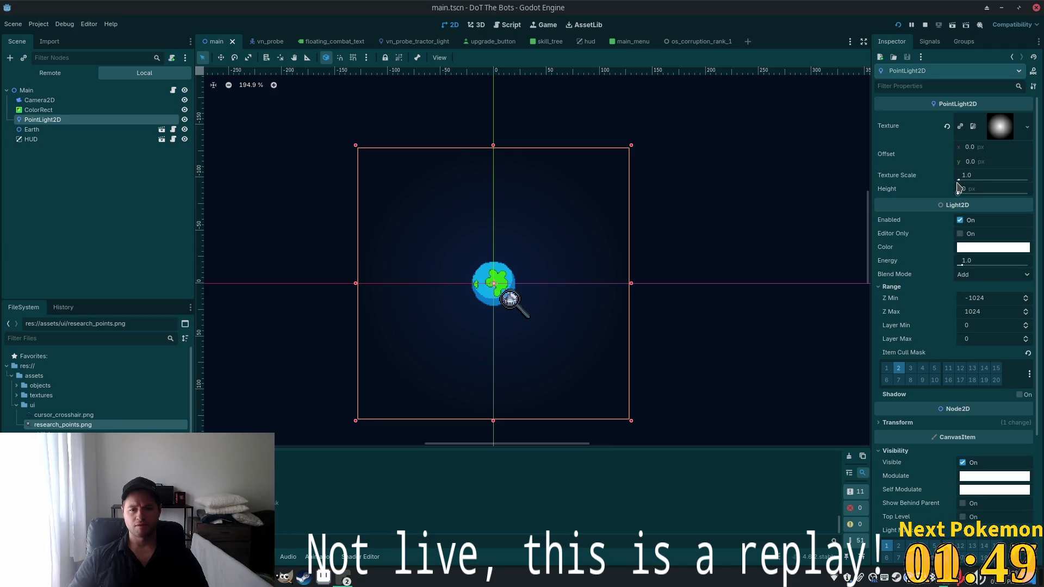
drag(960, 183, 935, 181)
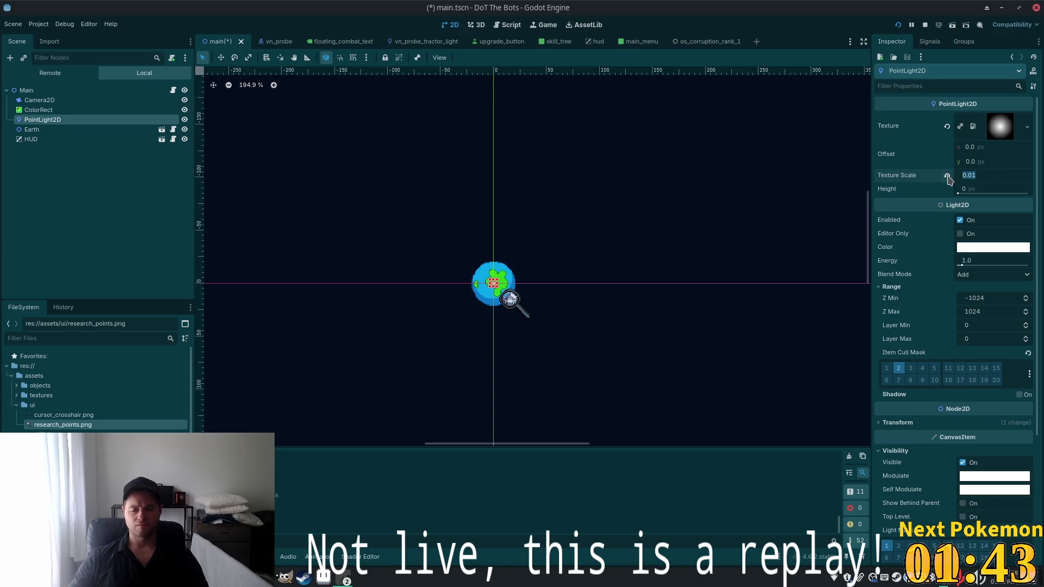
key(Tab)
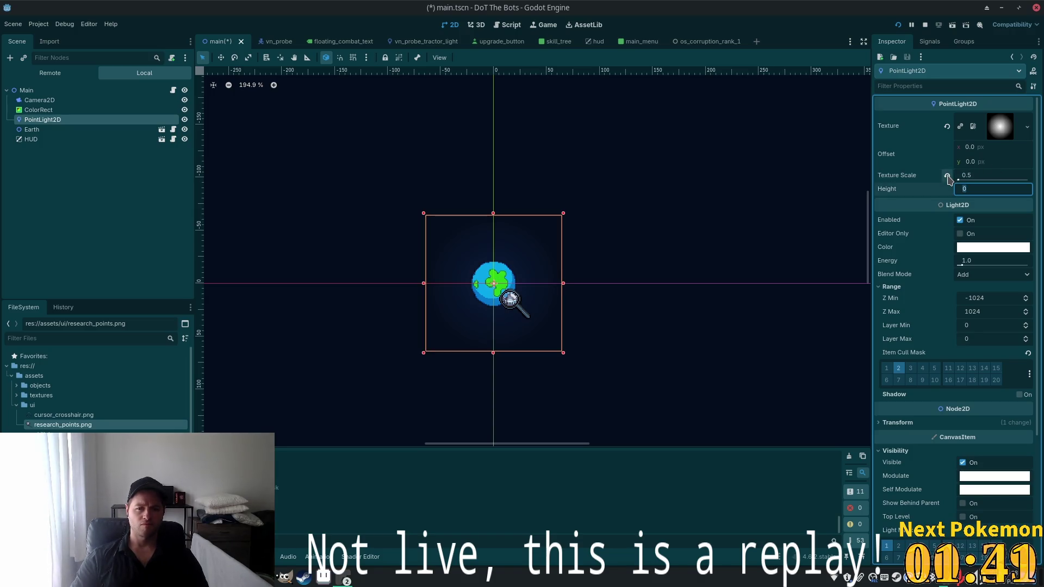
drag(960, 264, 984, 264)
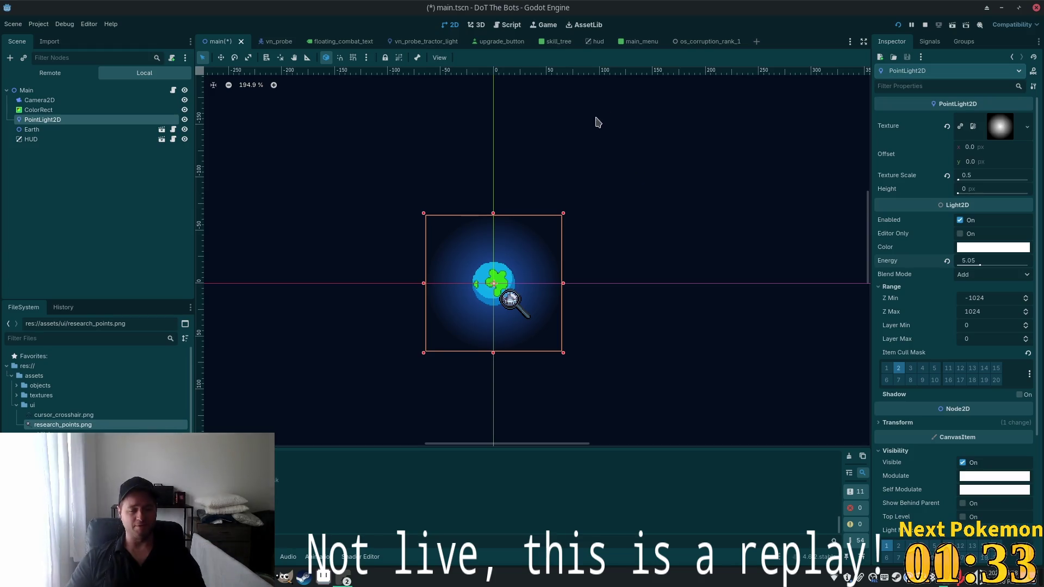
Compare the scene with the light hidden and shown, save, and run the project
click(184, 120)
click(184, 120)
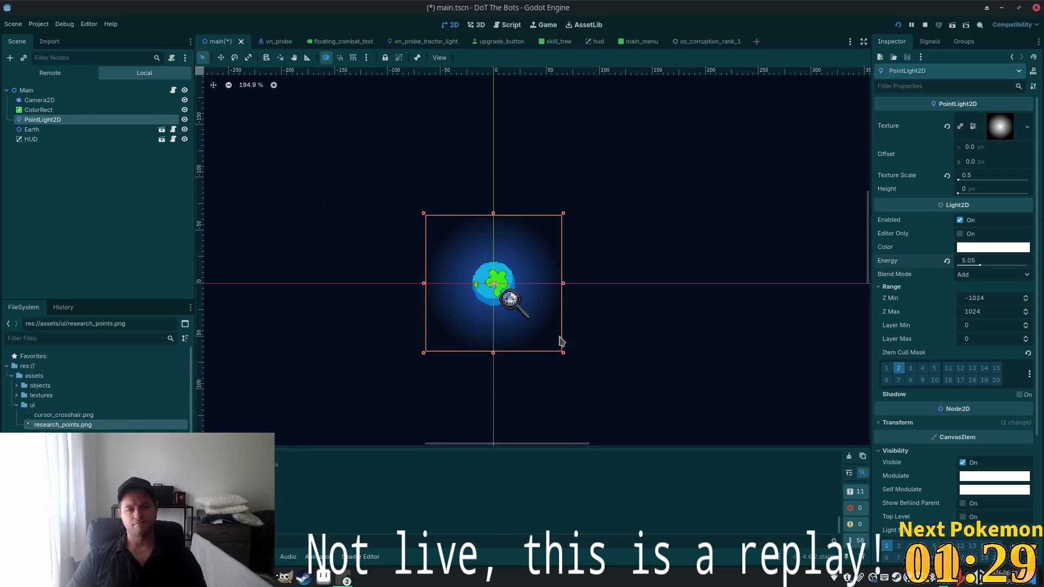
key(ctrl+s)
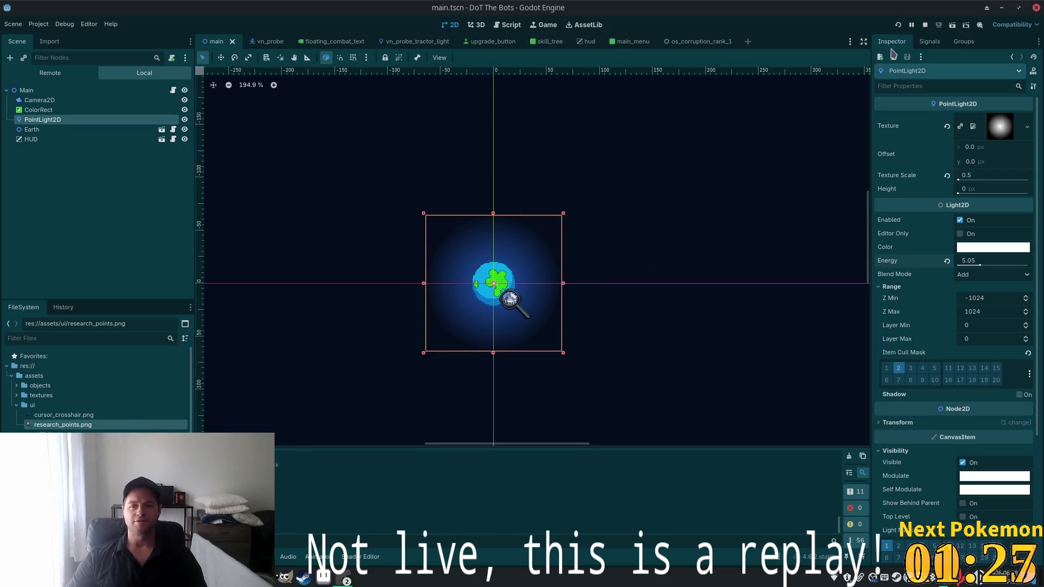
click(897, 24)
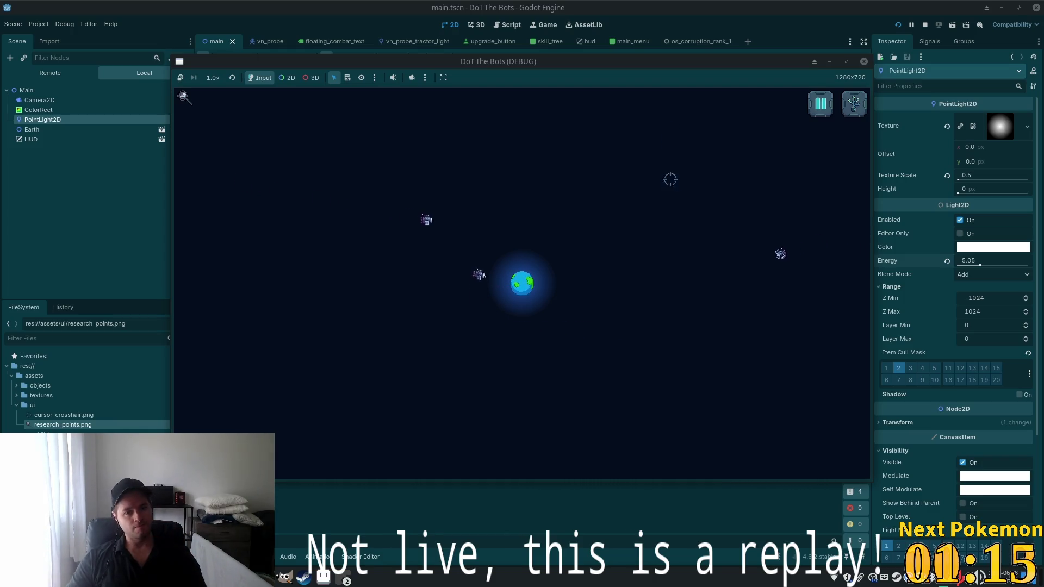
Stop the game, change PointLight2D's texture scale to 0.8, and rerun with F5
key(F8)
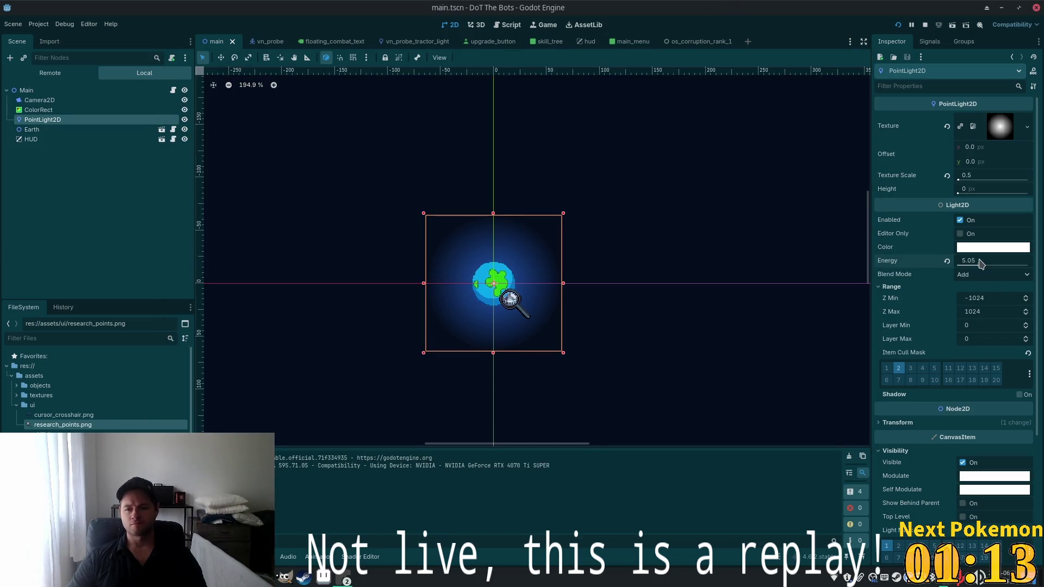
click(965, 176)
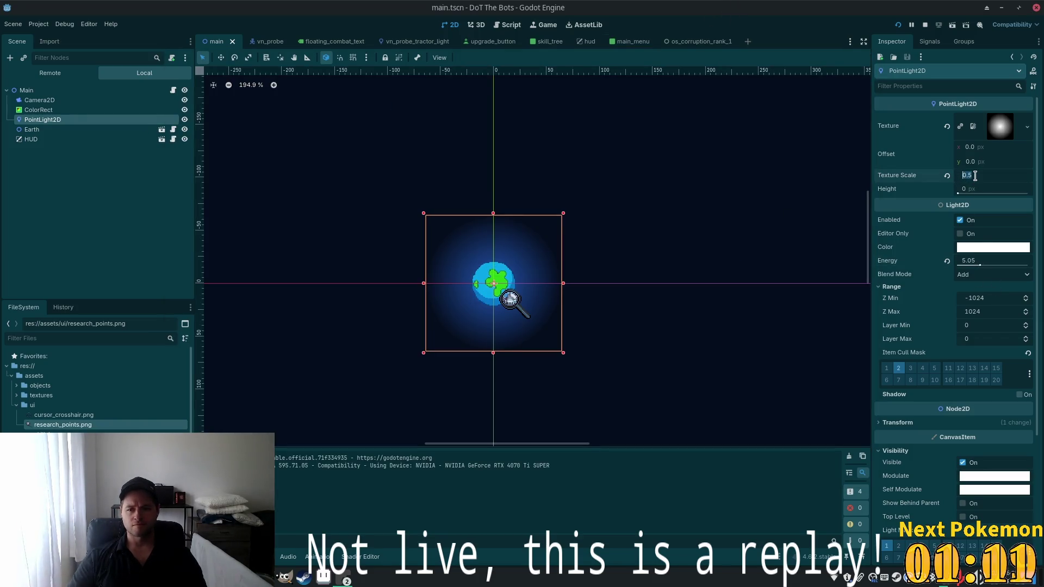
key(BackSpace)
text(8)
key(Tab)
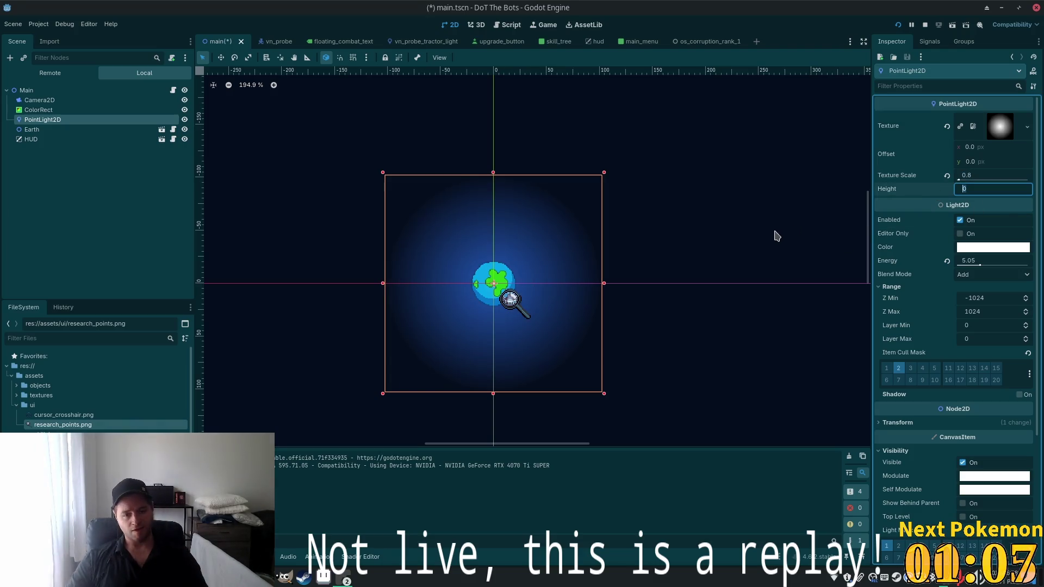
key(F5)
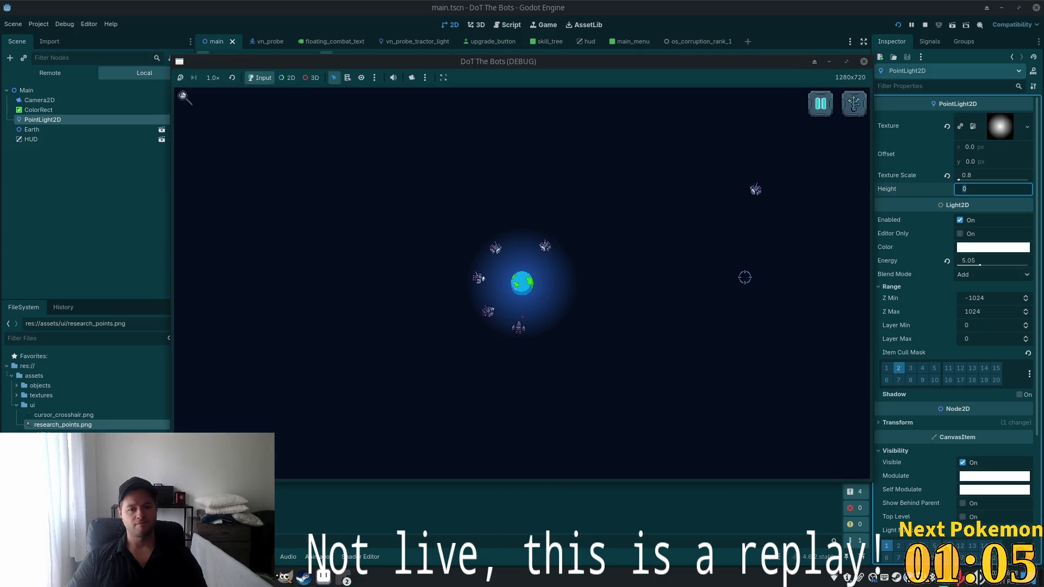
Lower PointLight2D's energy to about 3.72, then save and run again
key(F8)
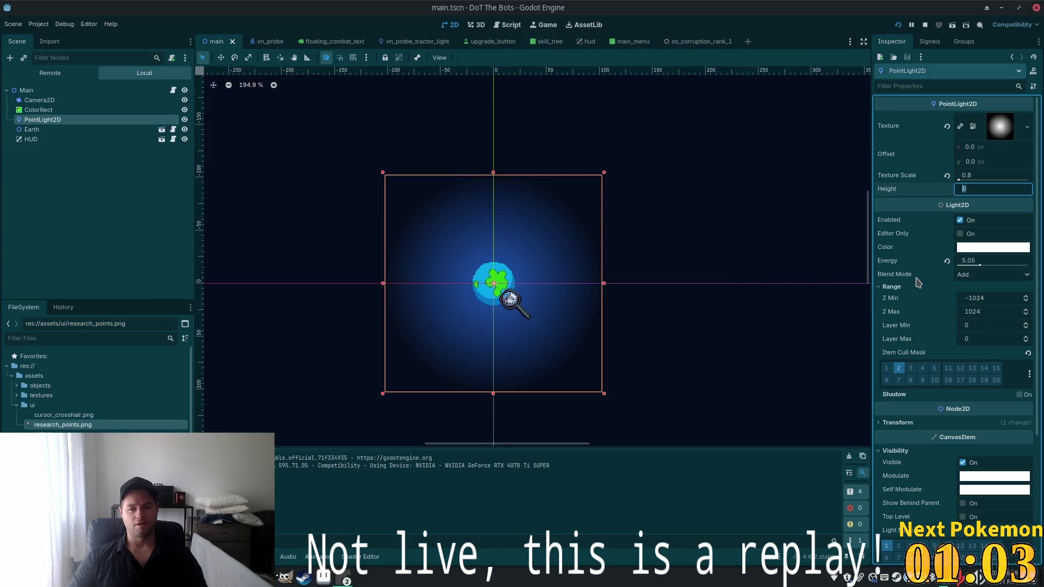
click(977, 264)
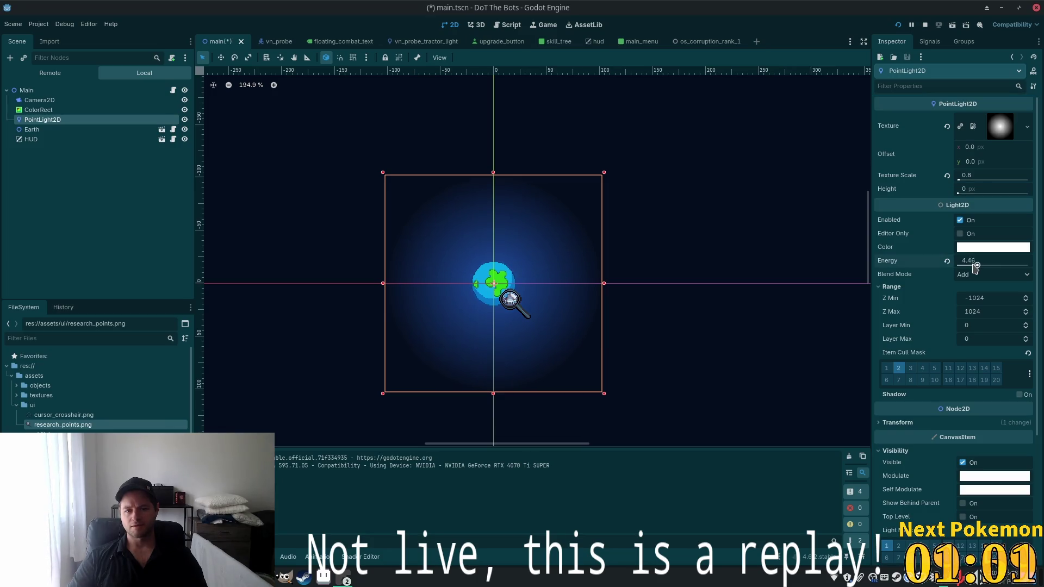
drag(973, 266, 975, 267)
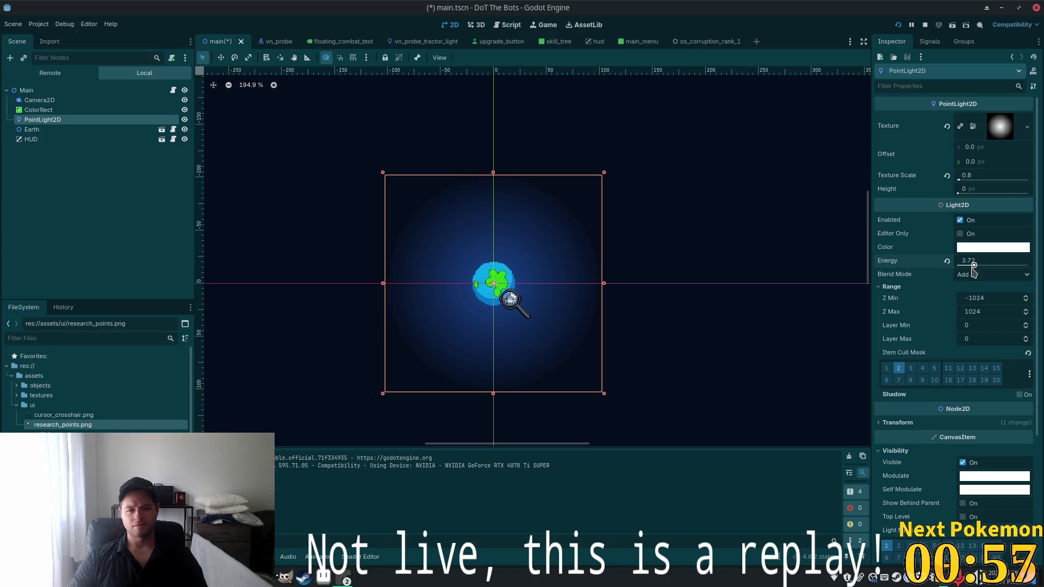
key(F5)
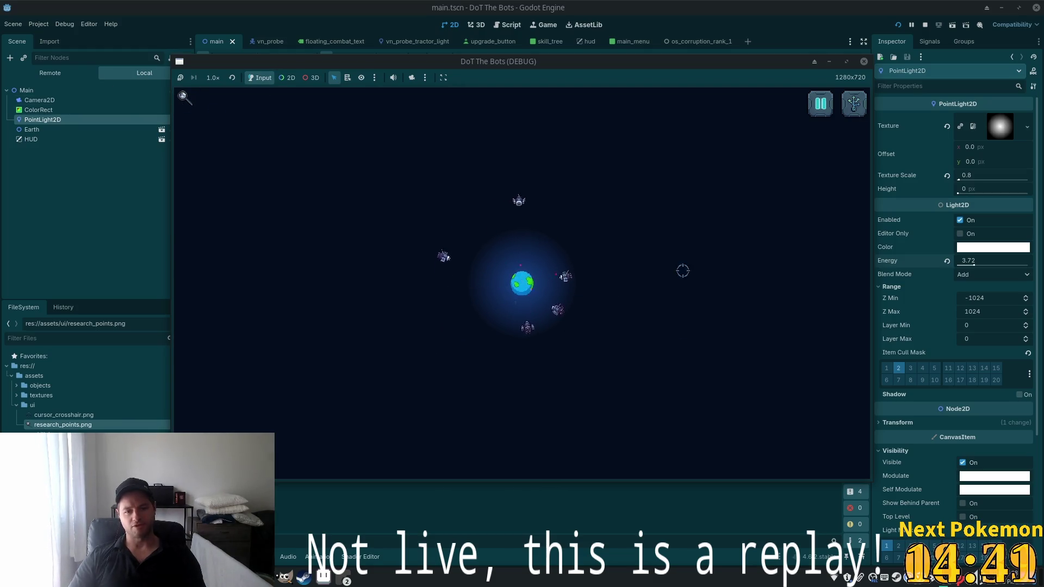
Open the in-game skill tree from the top-right button, then close it again
click(857, 101)
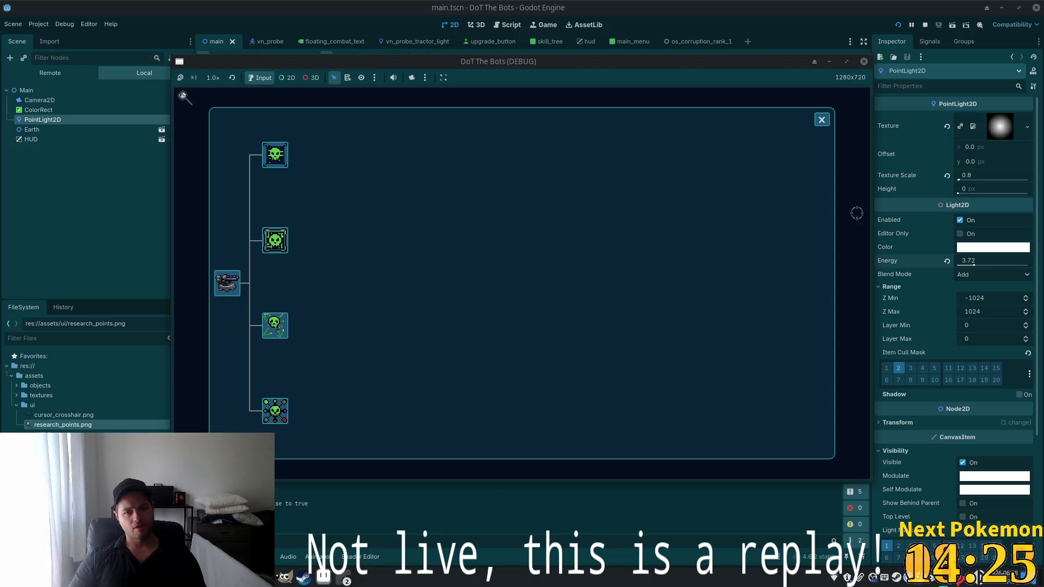
click(824, 122)
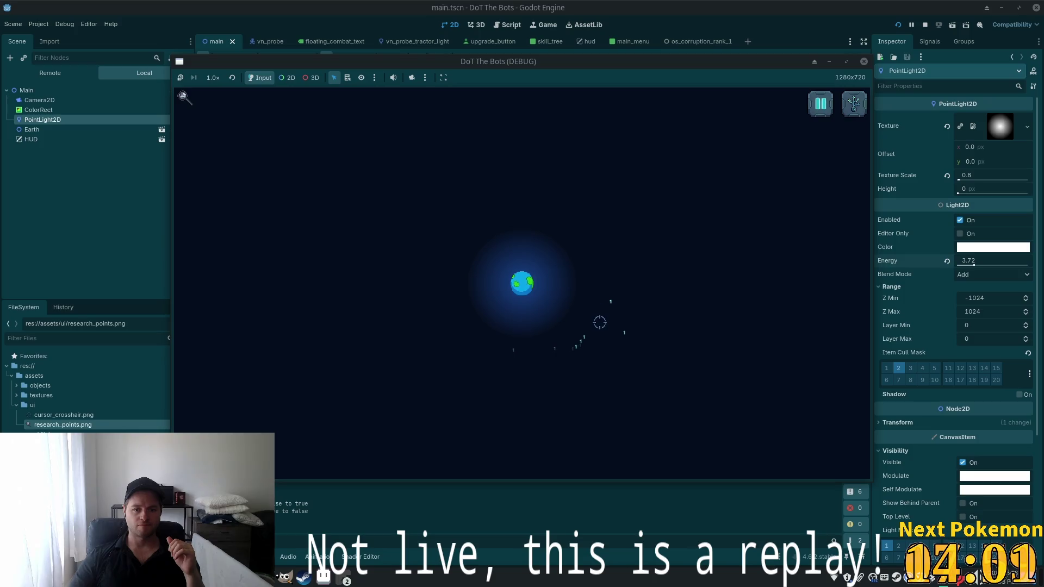
Stop the game, select the Earth and PointLight2D nodes, then switch to hud.tscn
key(F8)
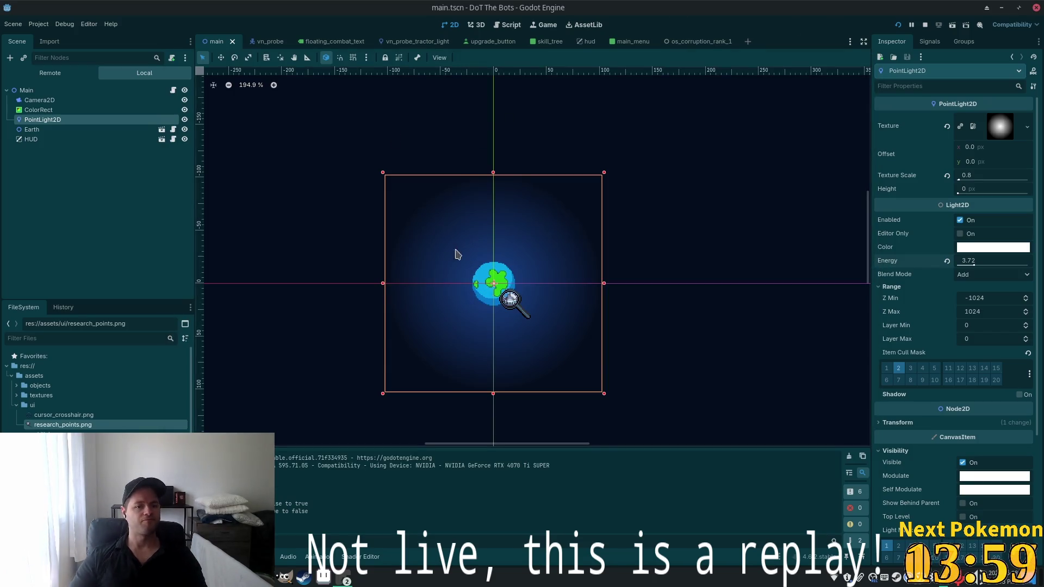
scroll(397, 272, down, 3)
click(152, 130)
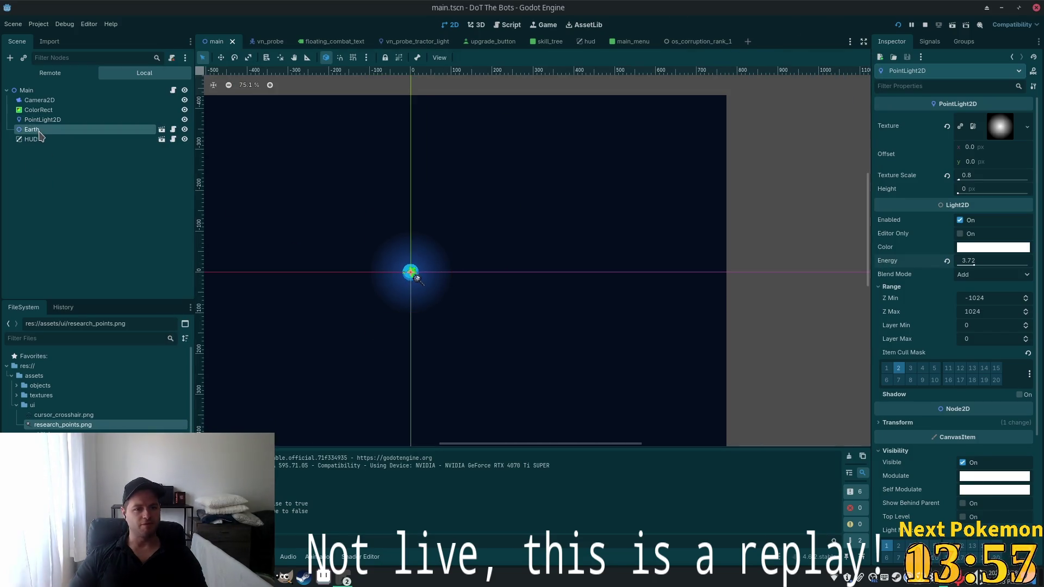
click(45, 120)
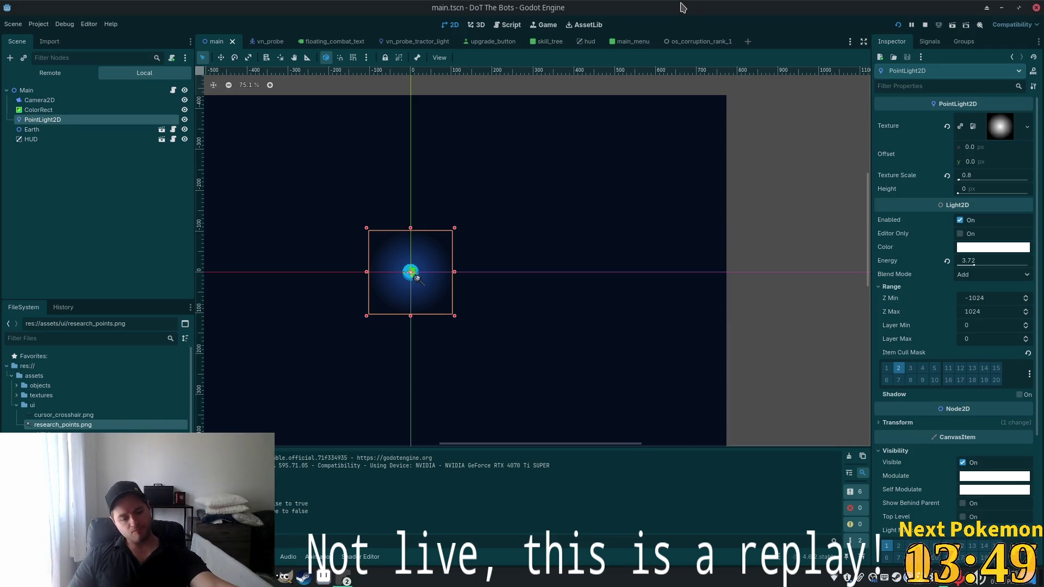
scroll(643, 249, down, 2)
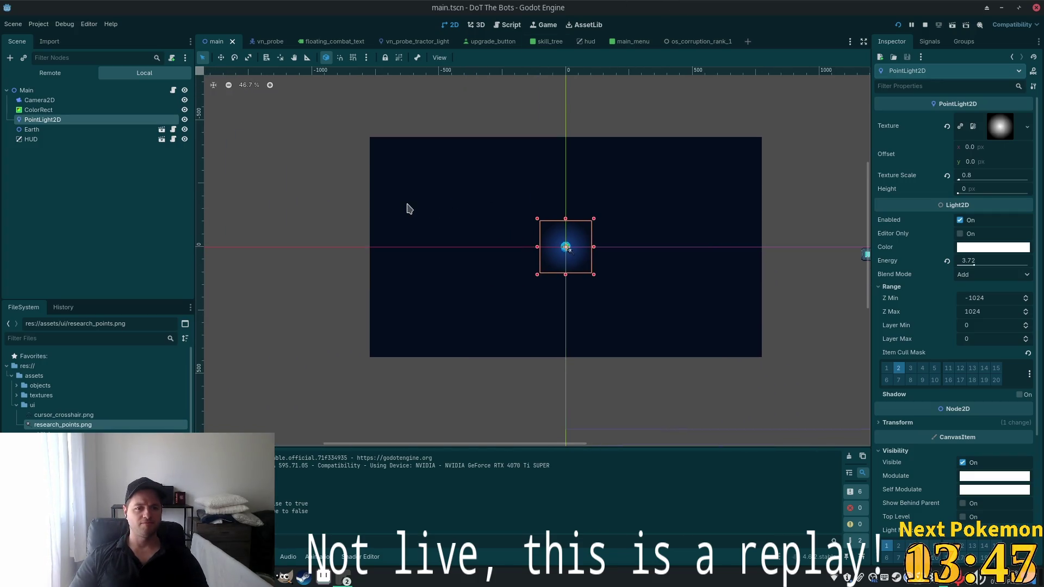
click(590, 42)
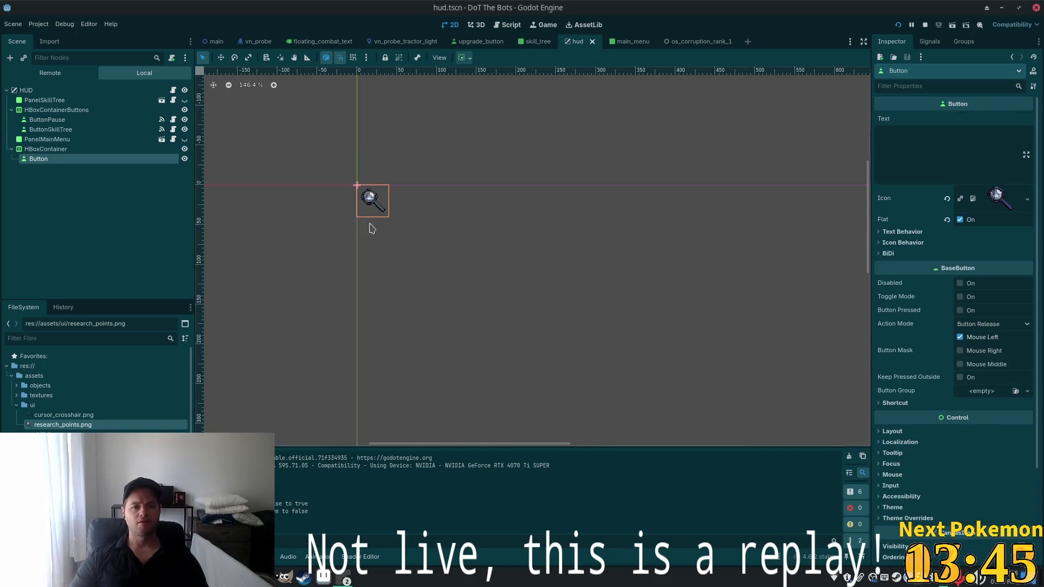
Rename the magnifier Button node under HBoxContainer to ButtonResearchPoints
scroll(531, 251, up, 2)
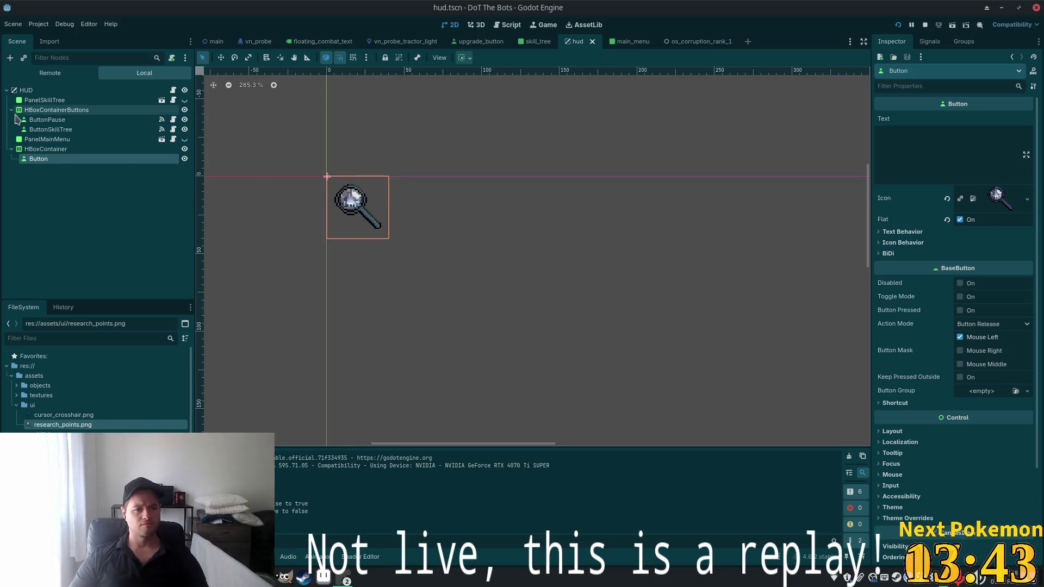
click(47, 140)
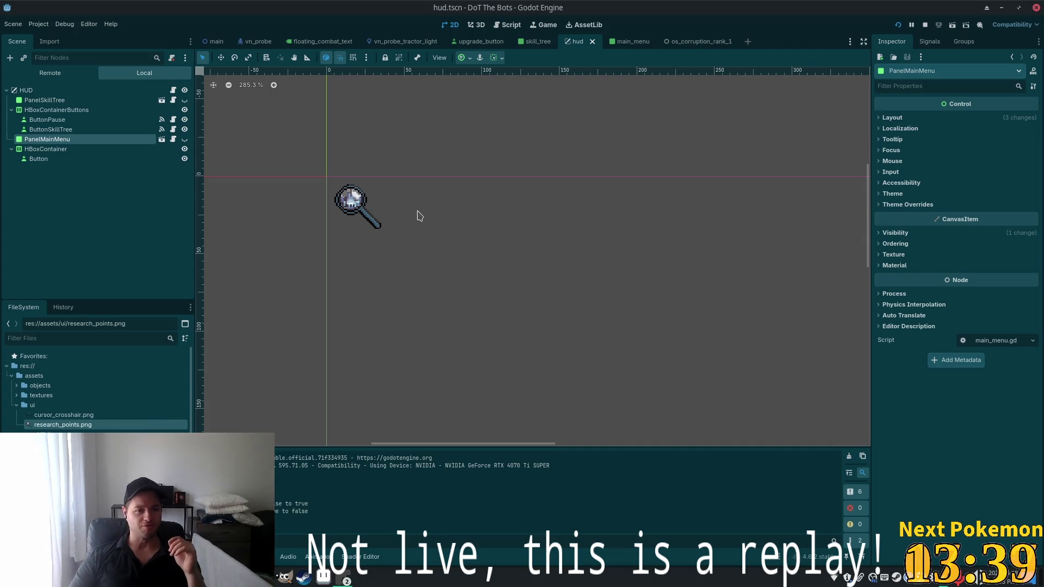
click(38, 159)
double_click(57, 163)
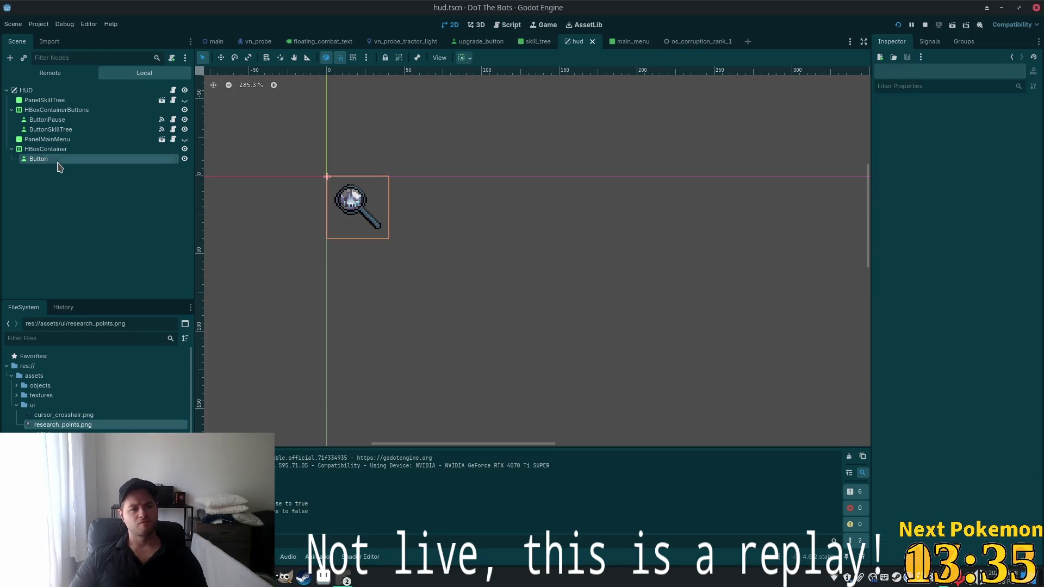
key(End)
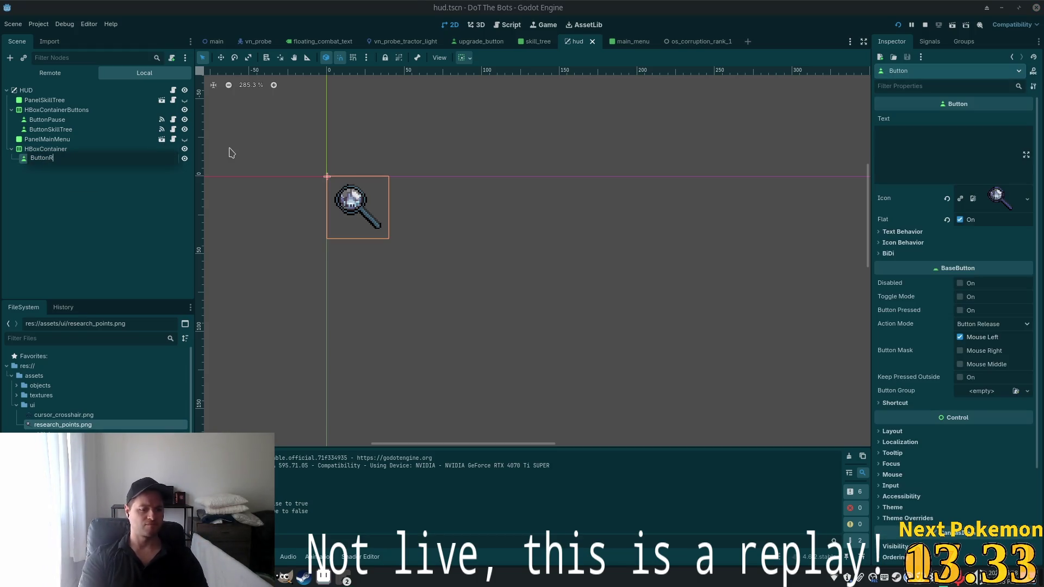
text(esearchPo)
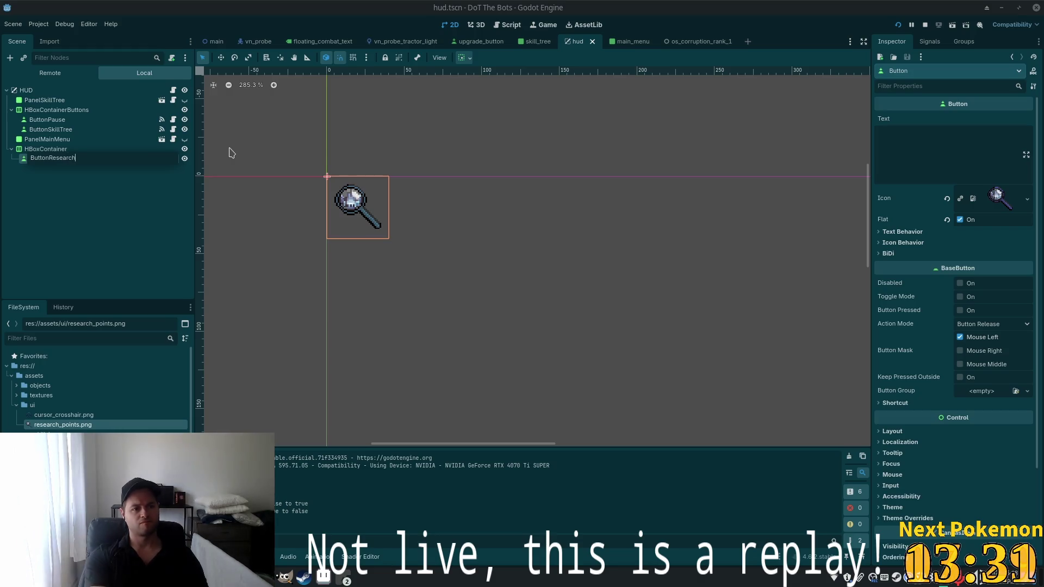
key(BackSpace)
key(BackSpace)
key(BackSpace)
text(nts)
key(Return)
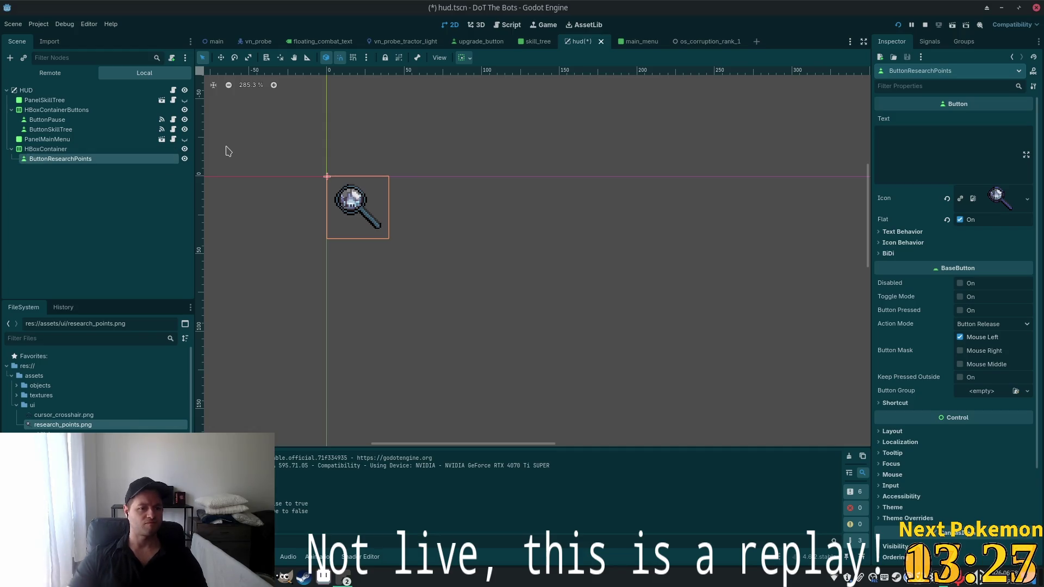
Click through the HUD scene's nodes, ending with HBoxContainer selected
click(45, 149)
click(47, 167)
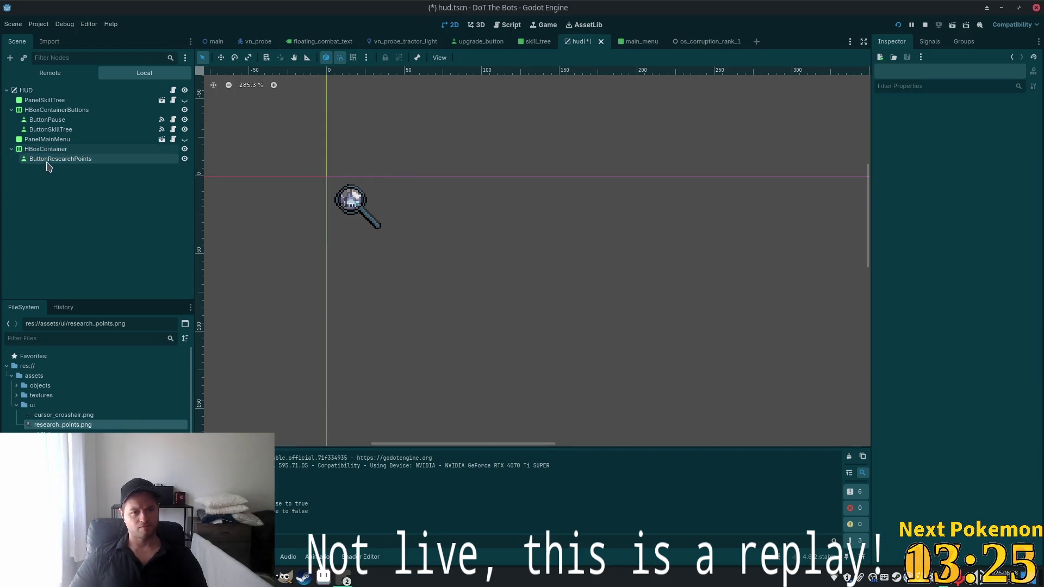
click(62, 159)
click(55, 149)
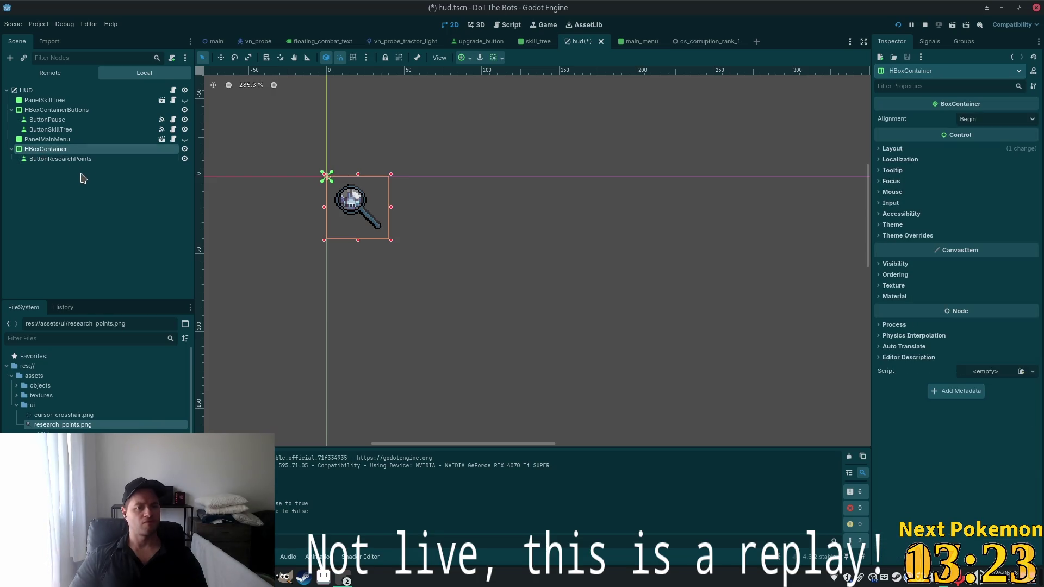
Add a Label child to HBoxContainer by searching 'label', then select its Text field
key(ctrl+a)
text(label)
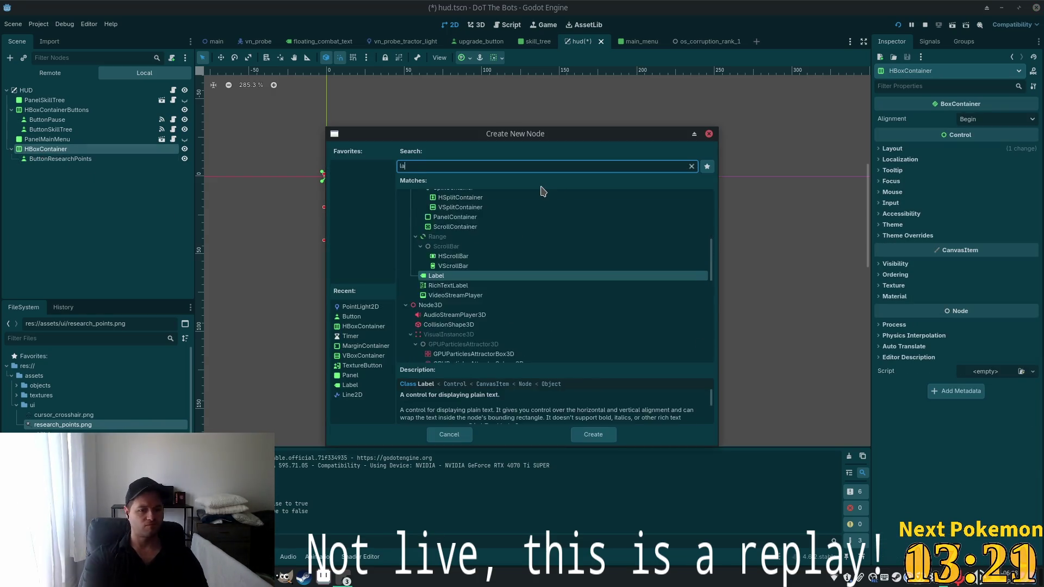
key(Return)
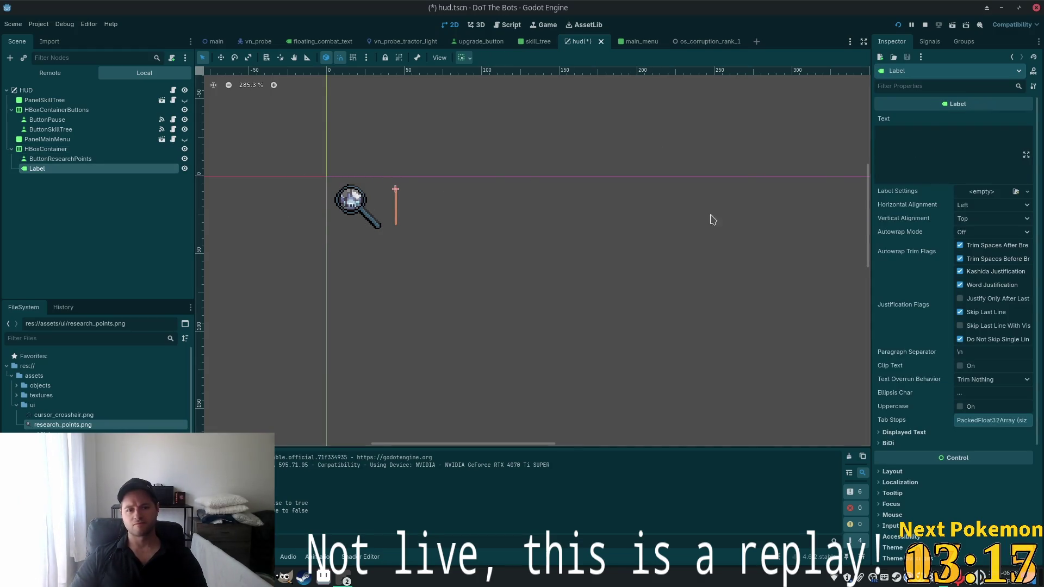
click(914, 146)
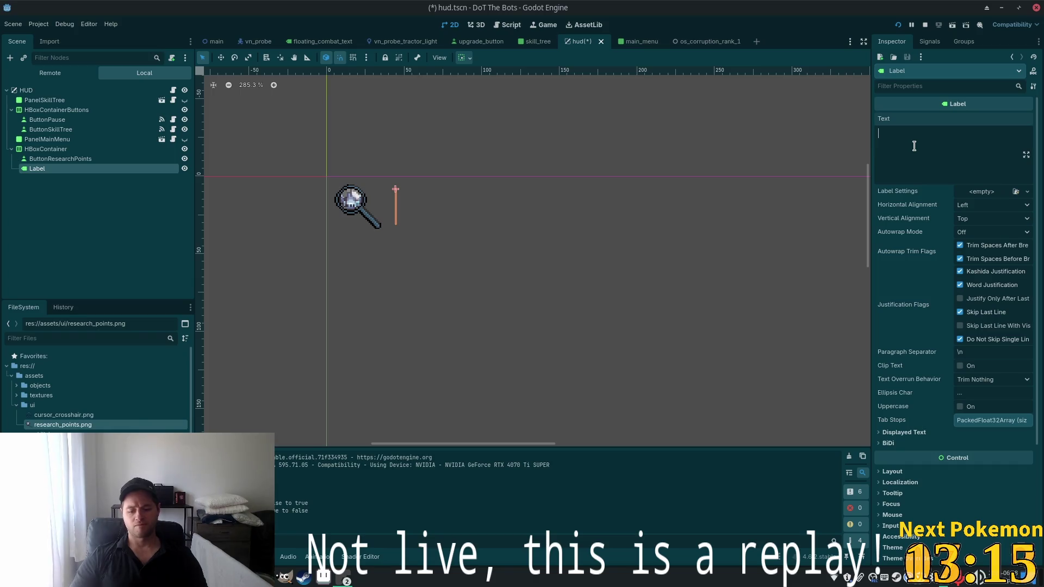
Set the Label's text to 100, give it the ui.tres theme, and save hud.tscn
text(100)
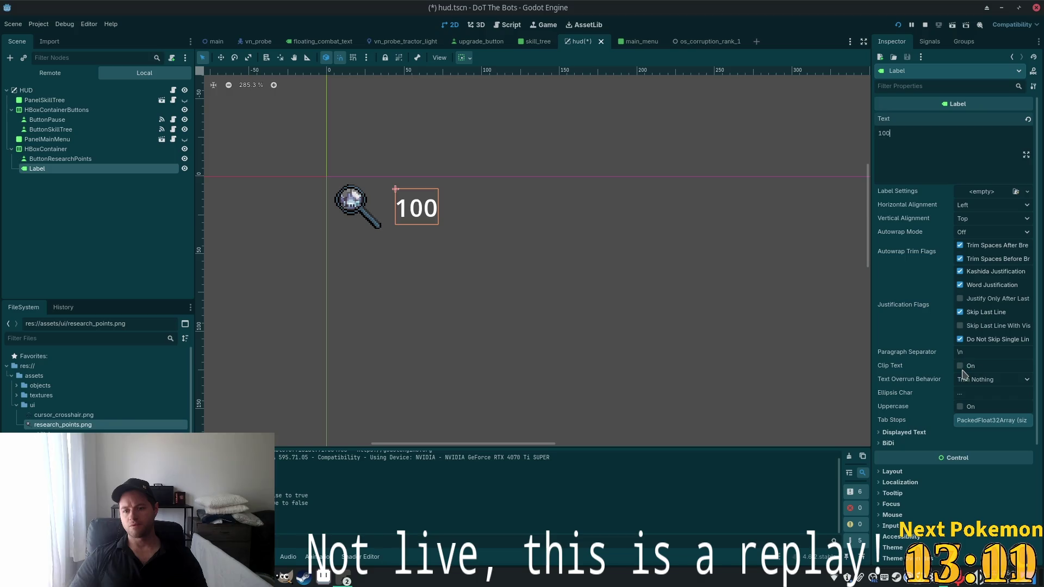
scroll(946, 395, down, 5)
click(935, 388)
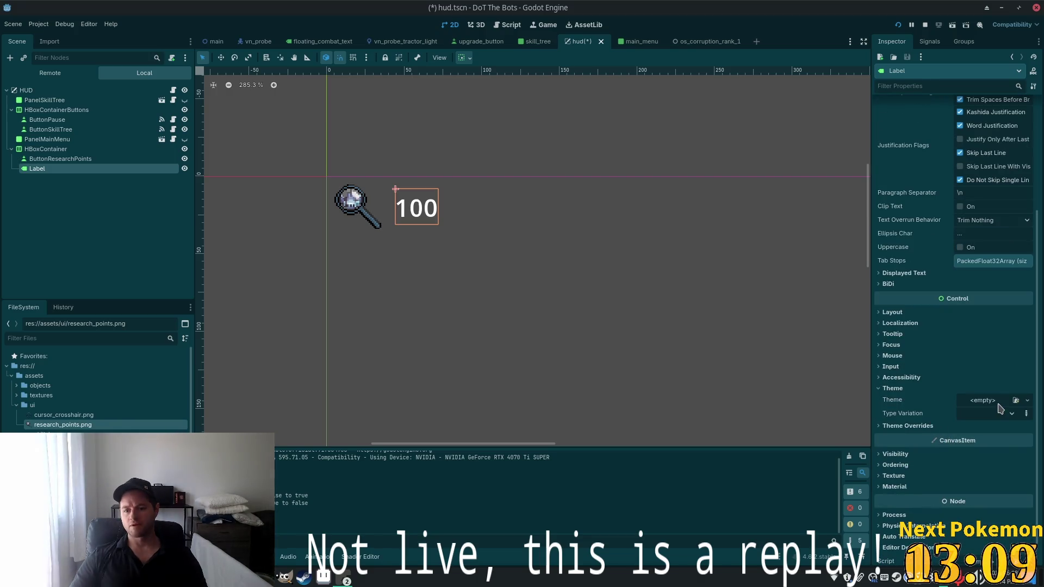
click(1027, 400)
click(1005, 440)
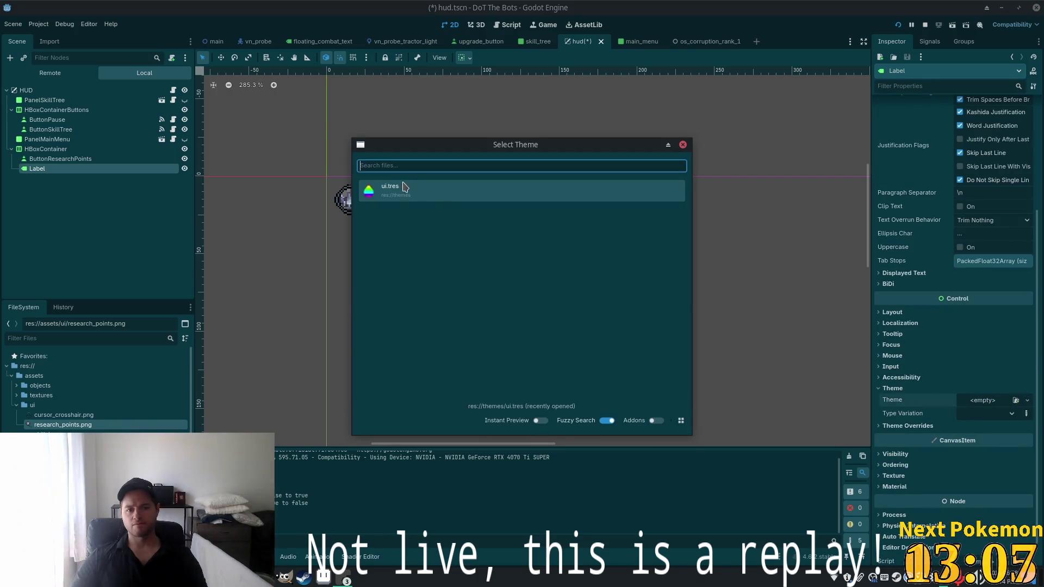
double_click(403, 191)
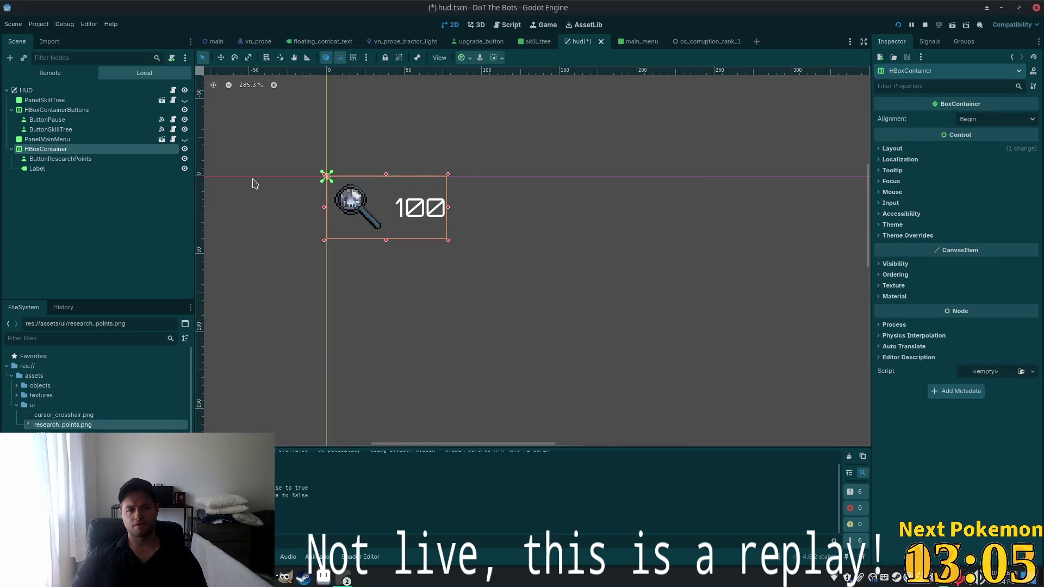
click(65, 160)
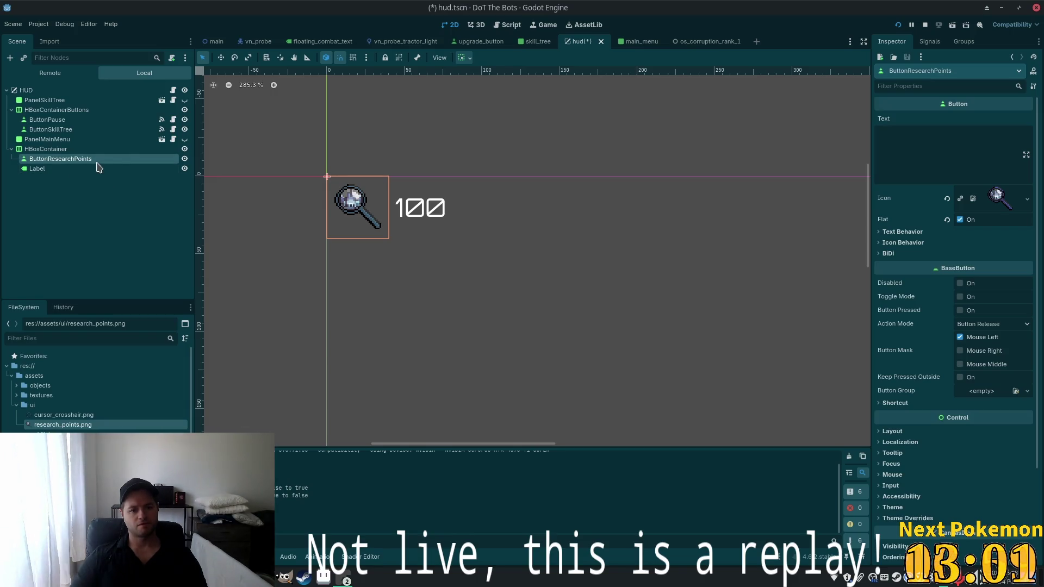
key(ctrl+s)
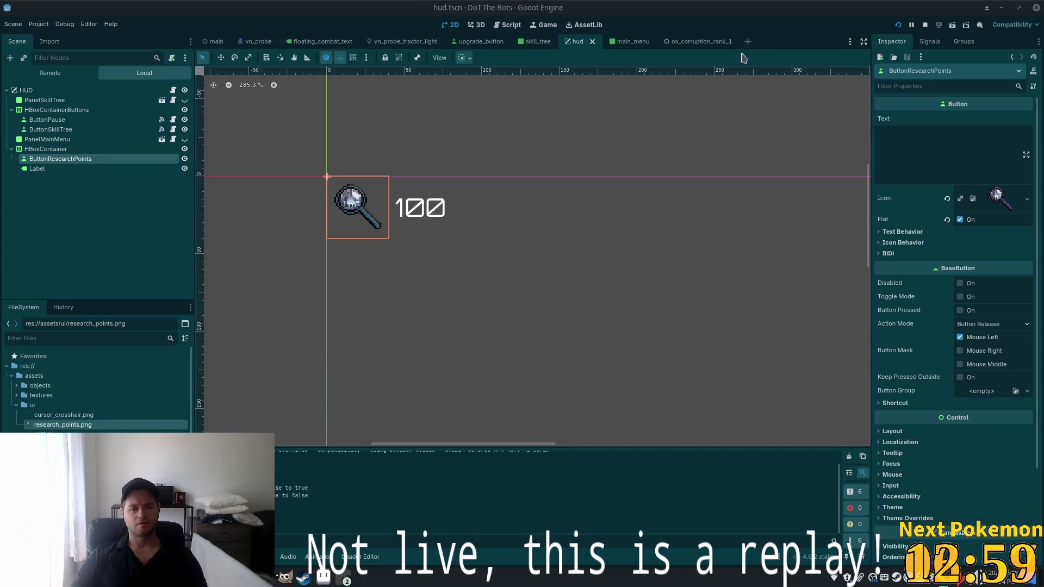
Bring up the DoT The Bots (DEBUG) window to check the HUD, then stop the game
click(345, 579)
click(375, 539)
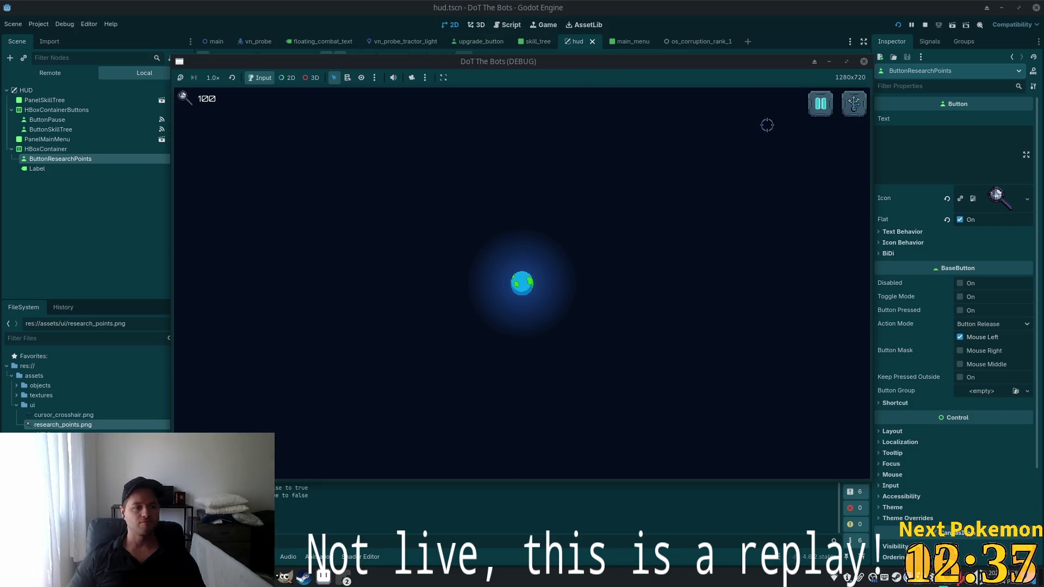
key(F8)
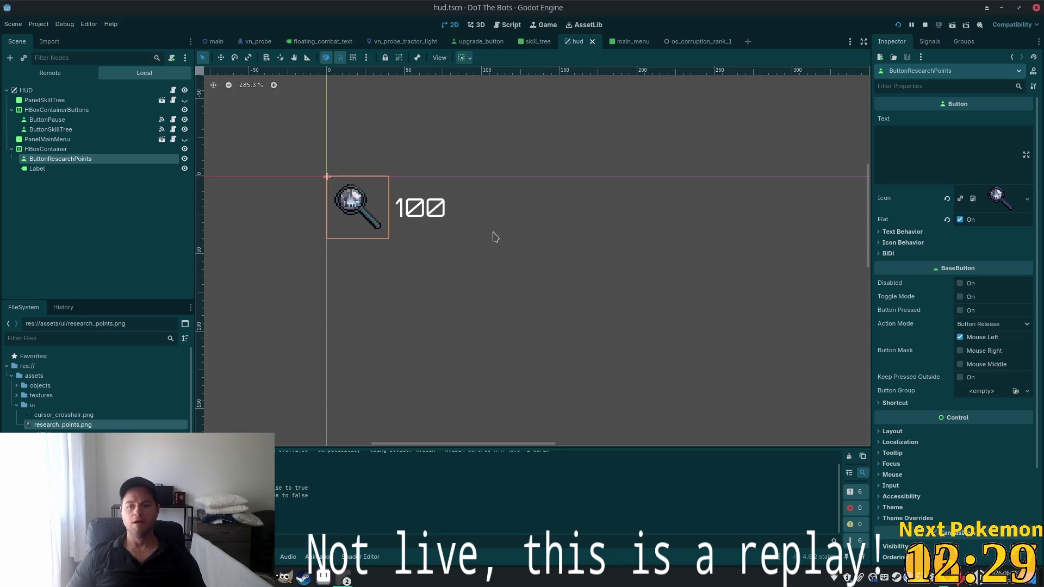
scroll(884, 461, down, 5)
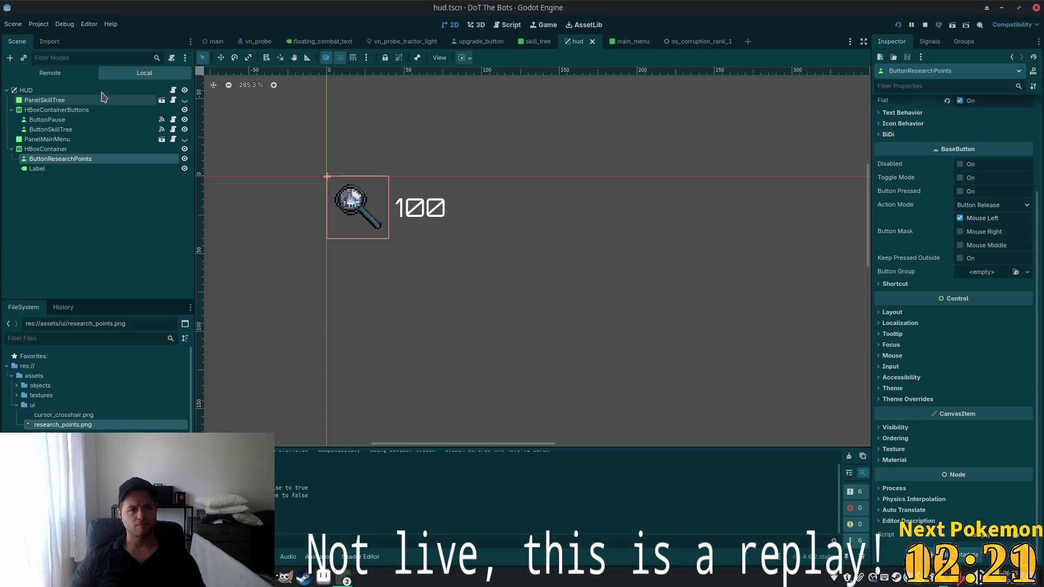
click(40, 27)
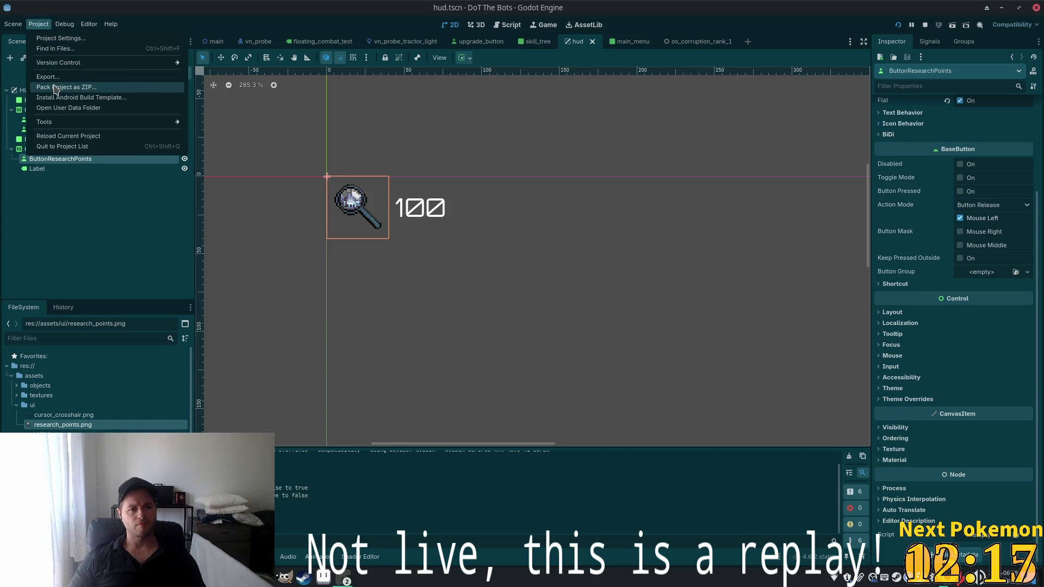
click(59, 38)
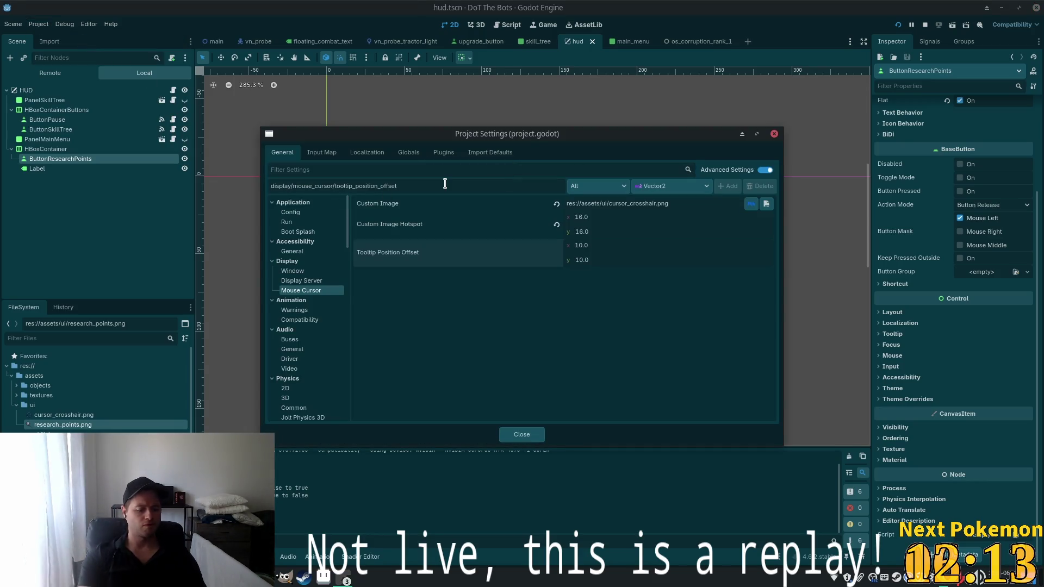
text(font)
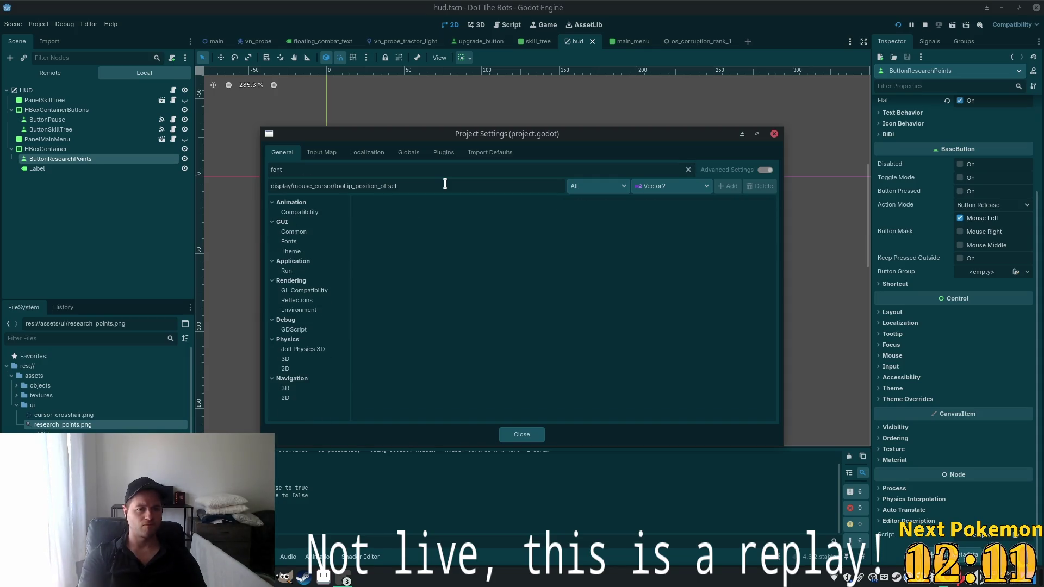
click(288, 243)
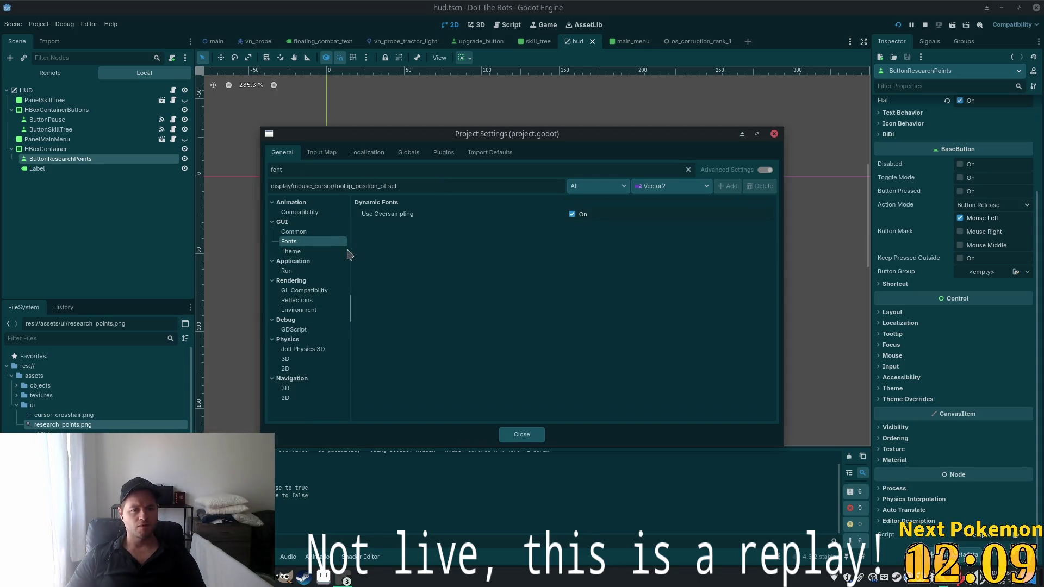
click(322, 253)
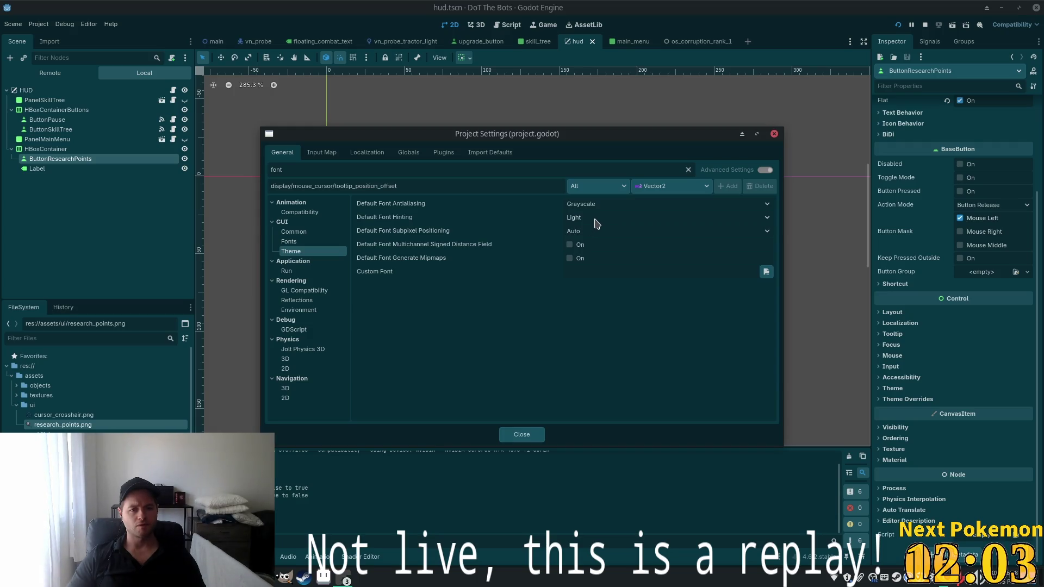
click(596, 223)
click(597, 224)
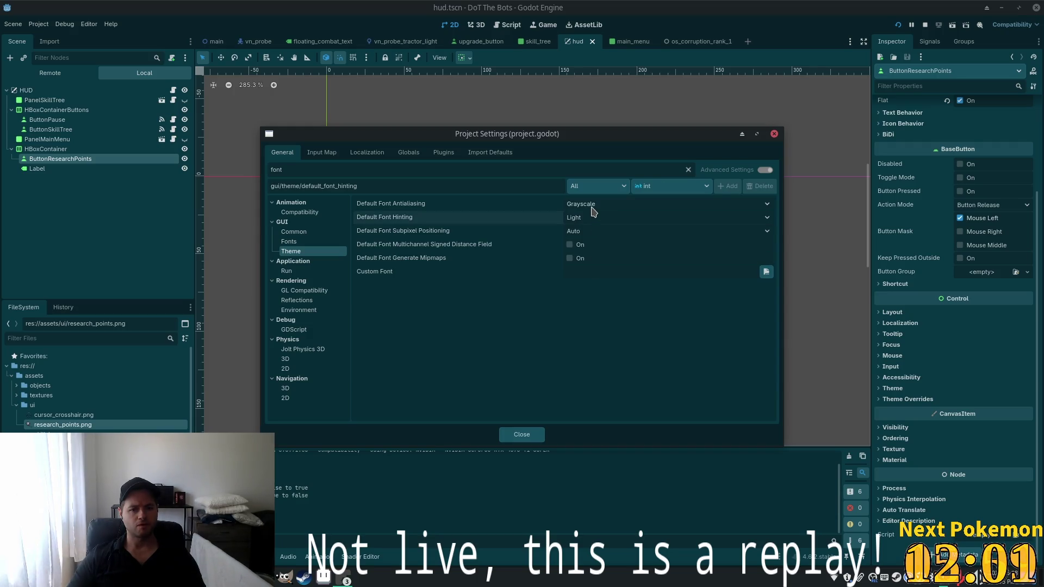
click(592, 211)
click(609, 219)
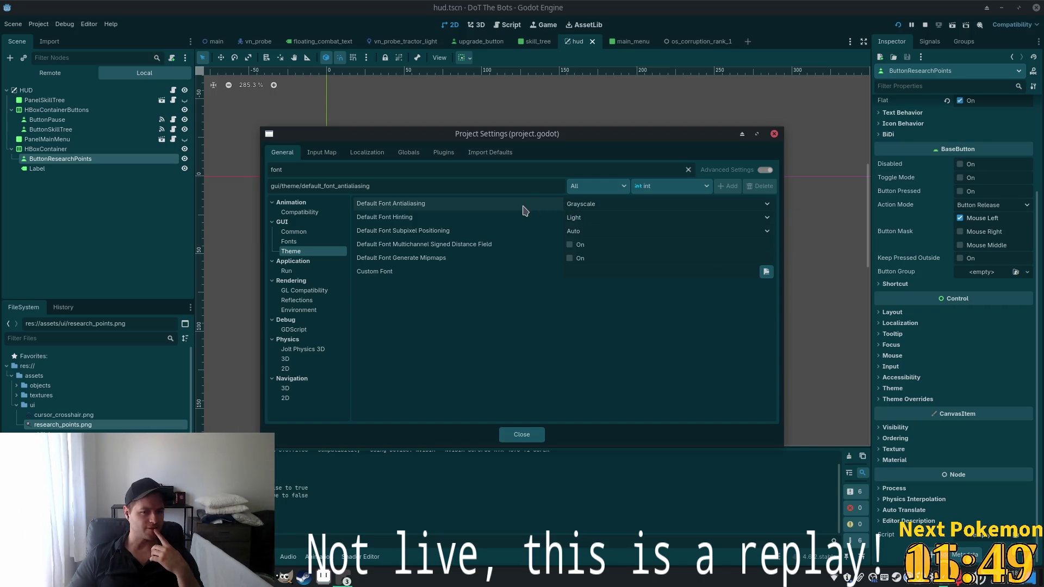
click(374, 155)
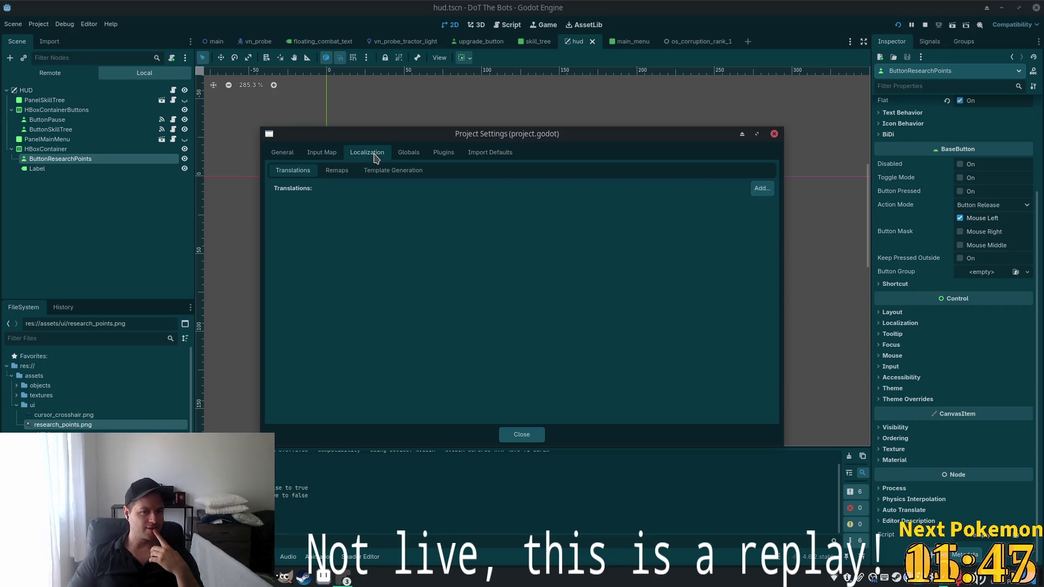
click(406, 158)
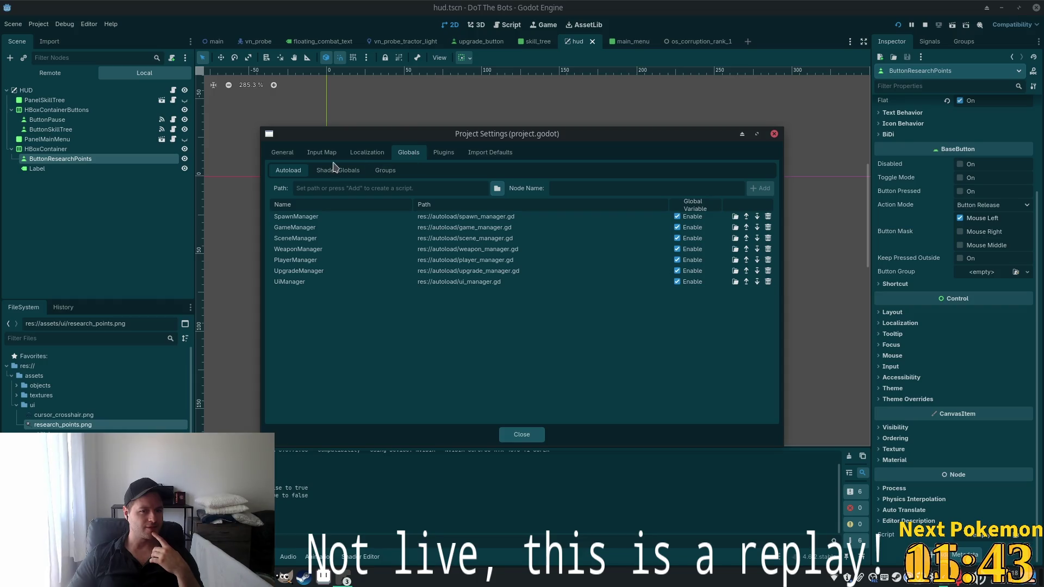
click(442, 153)
click(474, 157)
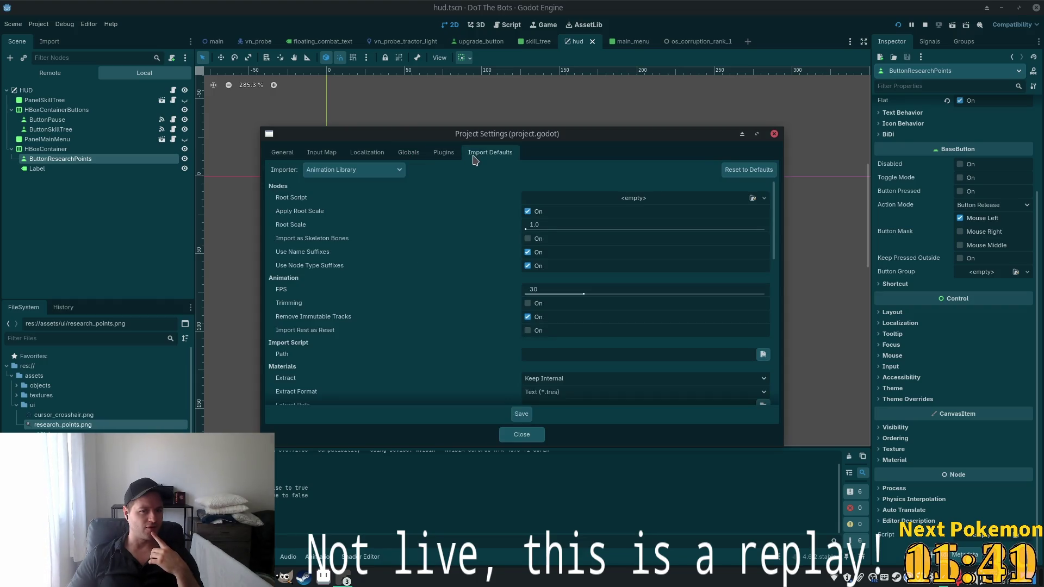
click(283, 155)
click(773, 134)
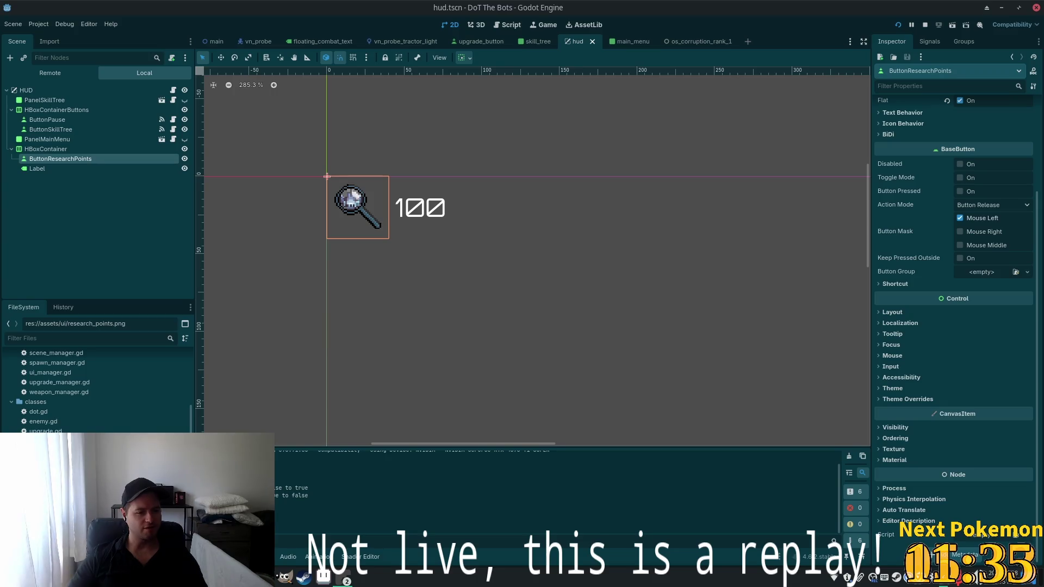
Open themes/ui.tres and inspect its Default Font setting
scroll(27, 418, up, 5)
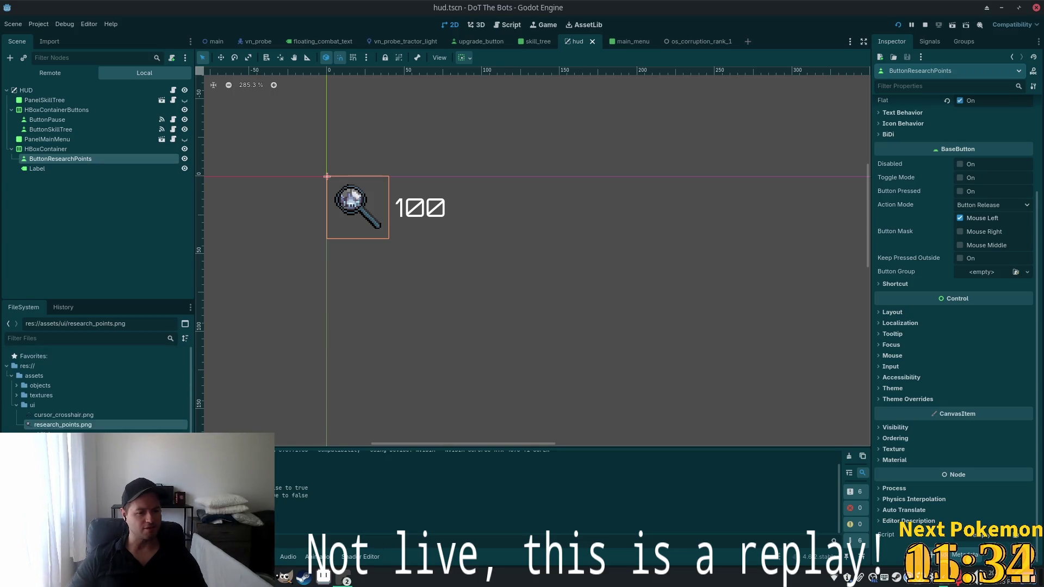
click(16, 406)
click(38, 434)
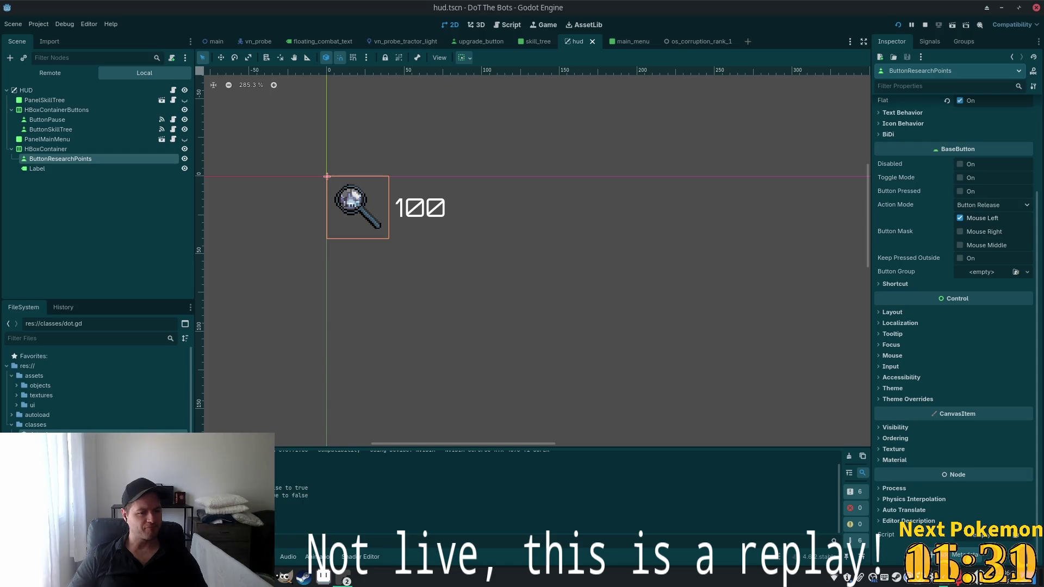
scroll(38, 391, down, 5)
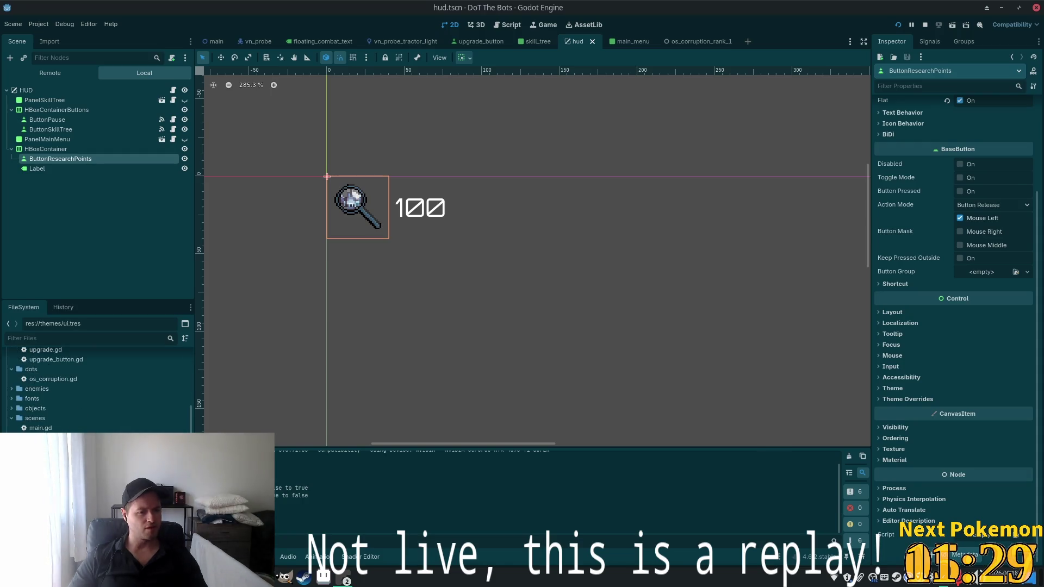
double_click(44, 490)
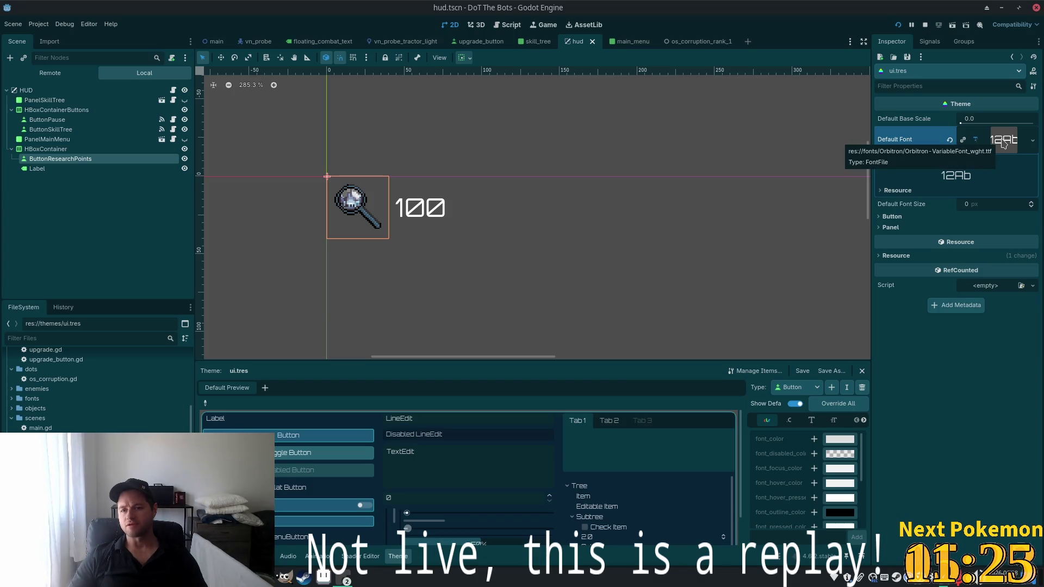
click(1004, 141)
click(1003, 140)
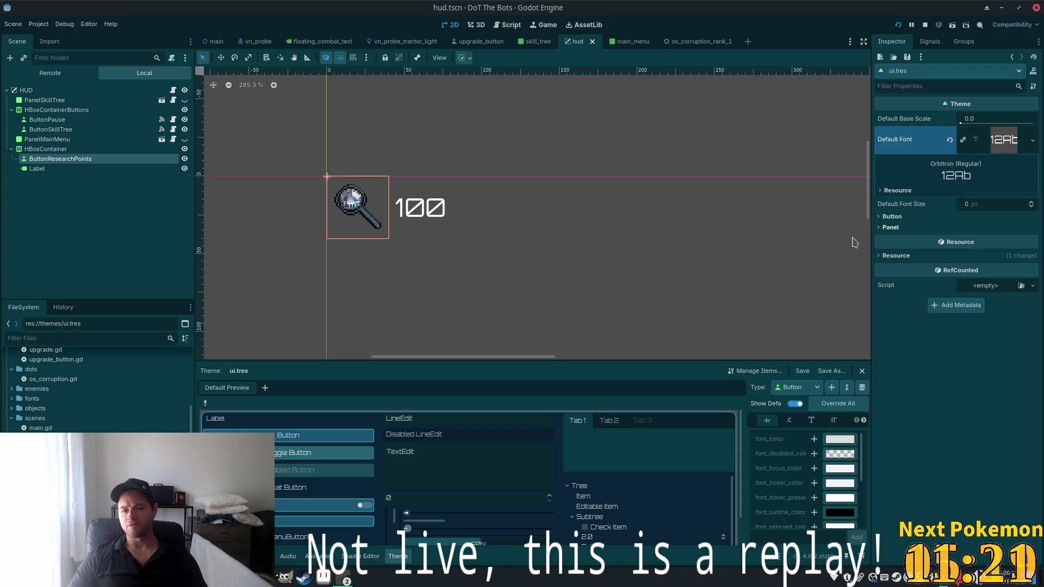
Set the theme's Default Font to Orbitron-Bold.ttf and launch the game with F5
scroll(24, 407, up, 10)
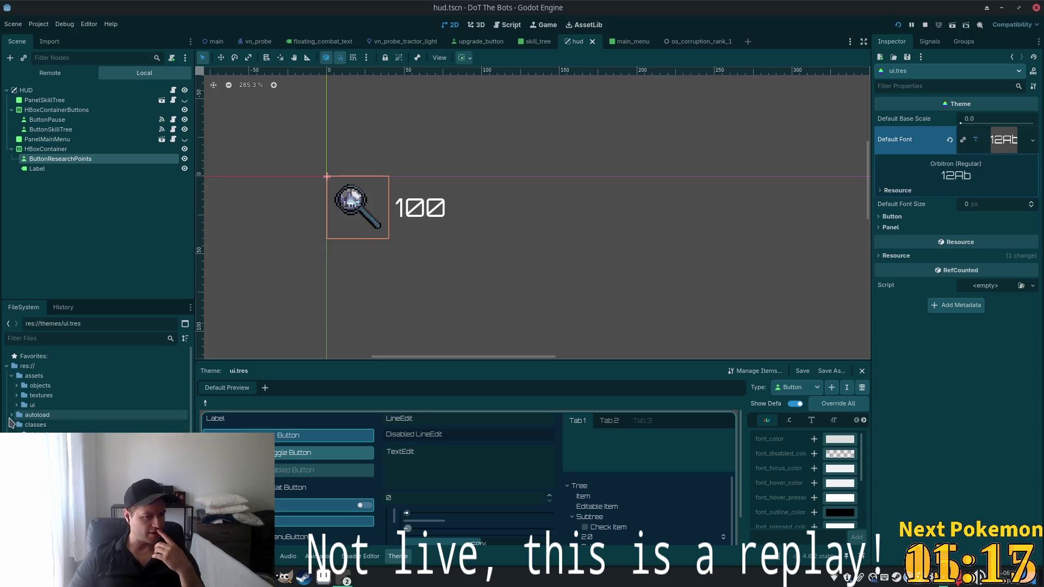
scroll(98, 391, down, 1)
scroll(97, 392, down, 4)
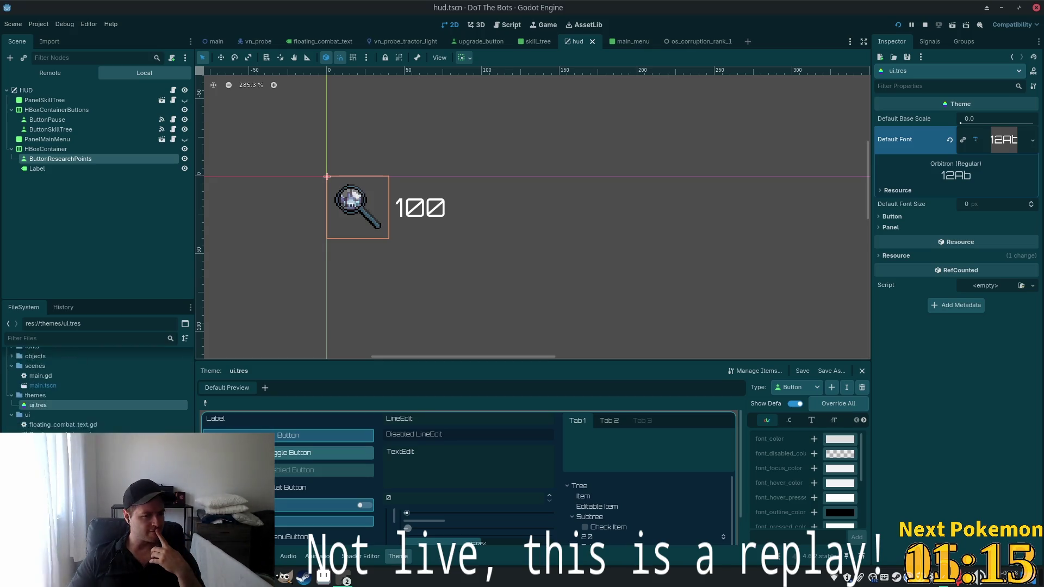
scroll(98, 392, up, 4)
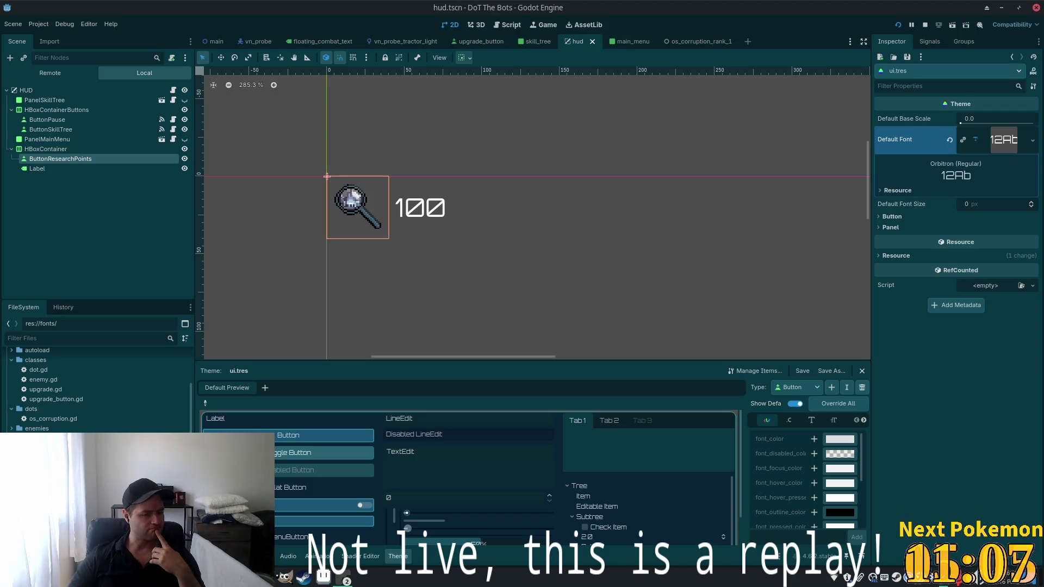
mouse_move(66, 479)
mouse_down()
mouse_move(781, 334)
mouse_move(1018, 135)
mouse_up()
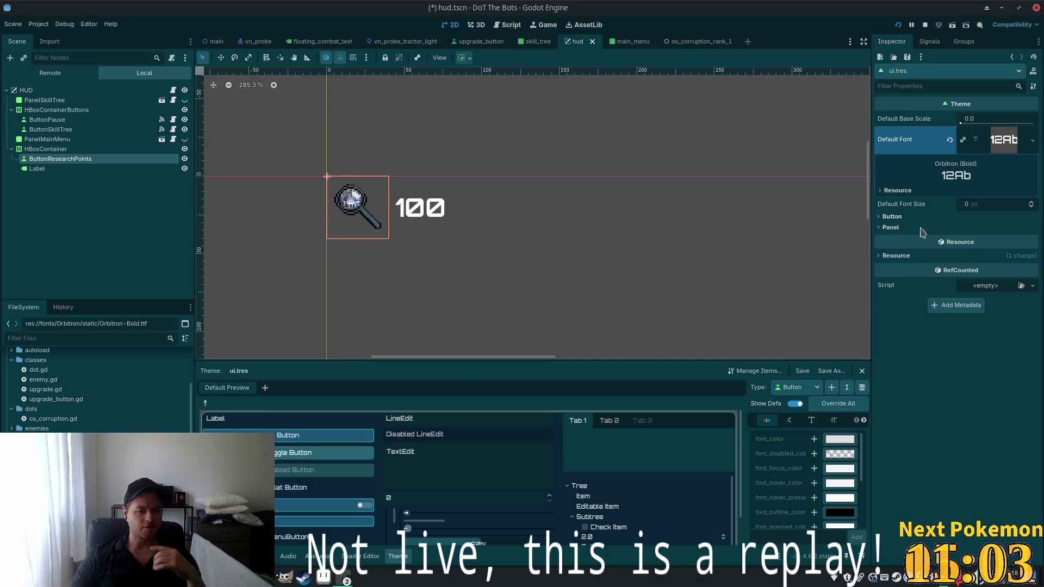
key(F5)
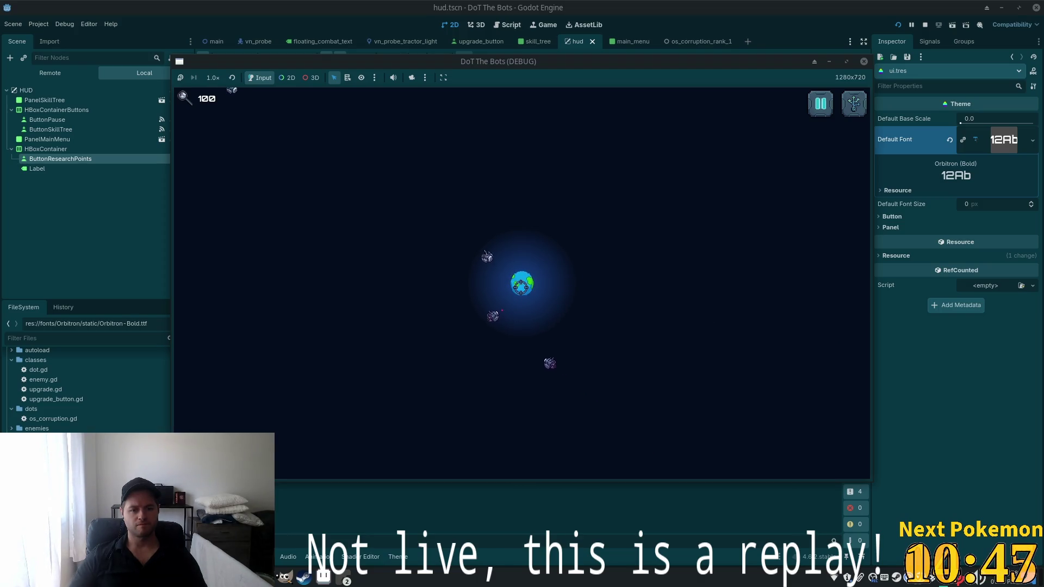
Stop the test run and switch to the vn_probe.tscn scene
key(F8)
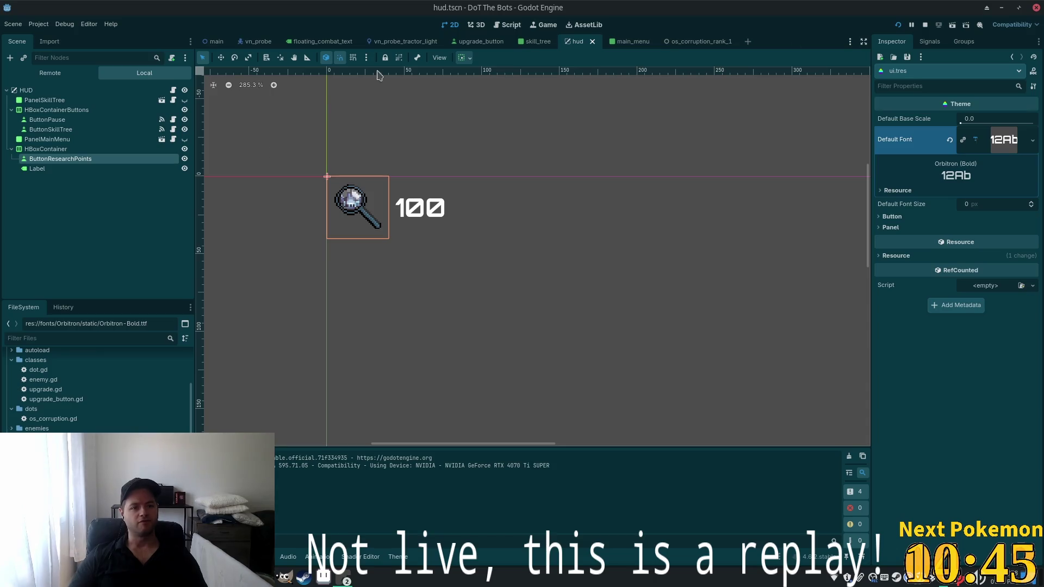
click(256, 42)
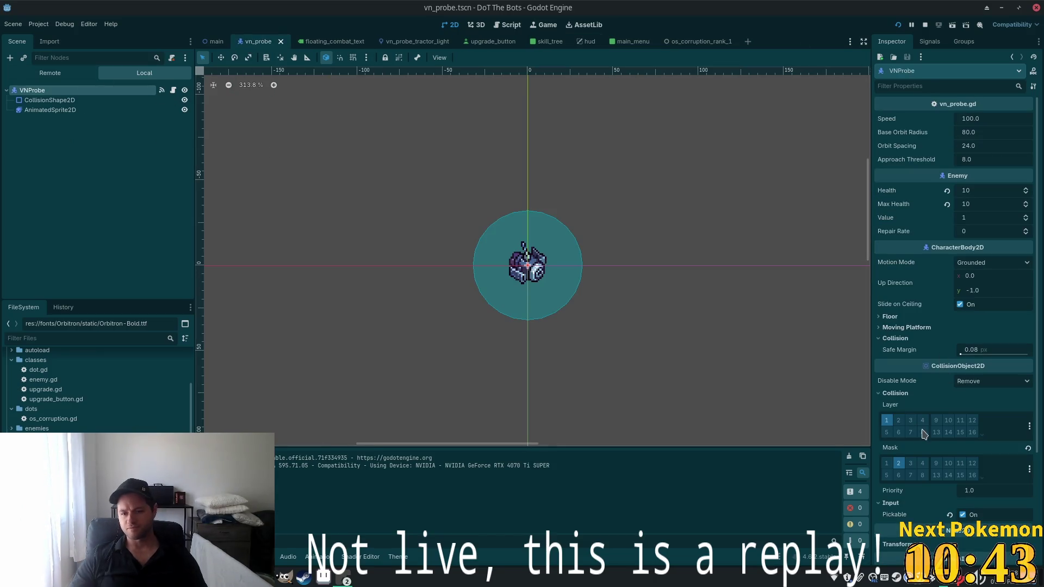
Enable collision layer 2 on VNProbe, expand Visibility, and save vn_probe.tscn
click(899, 421)
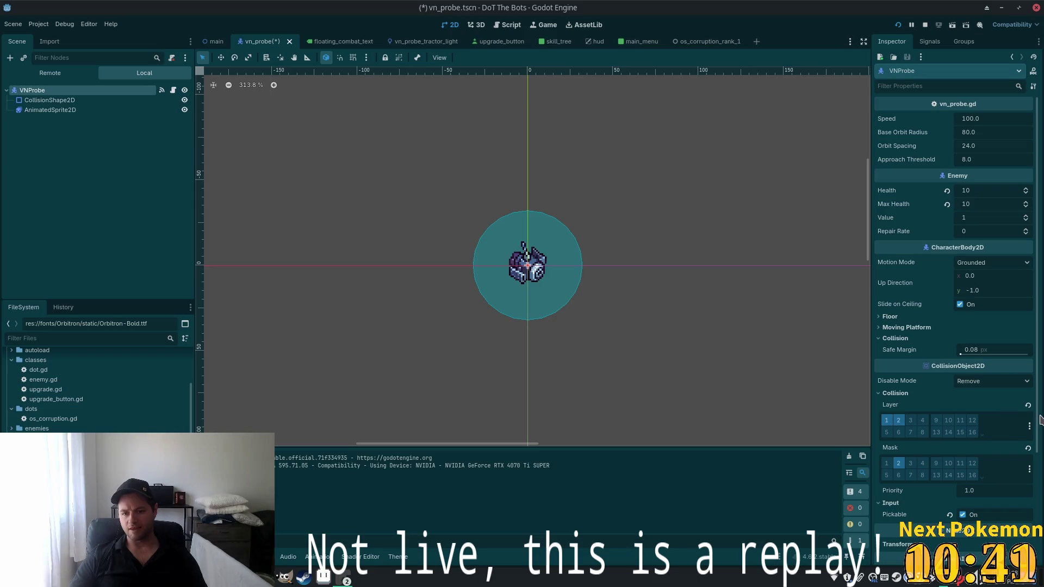
scroll(919, 451, down, 5)
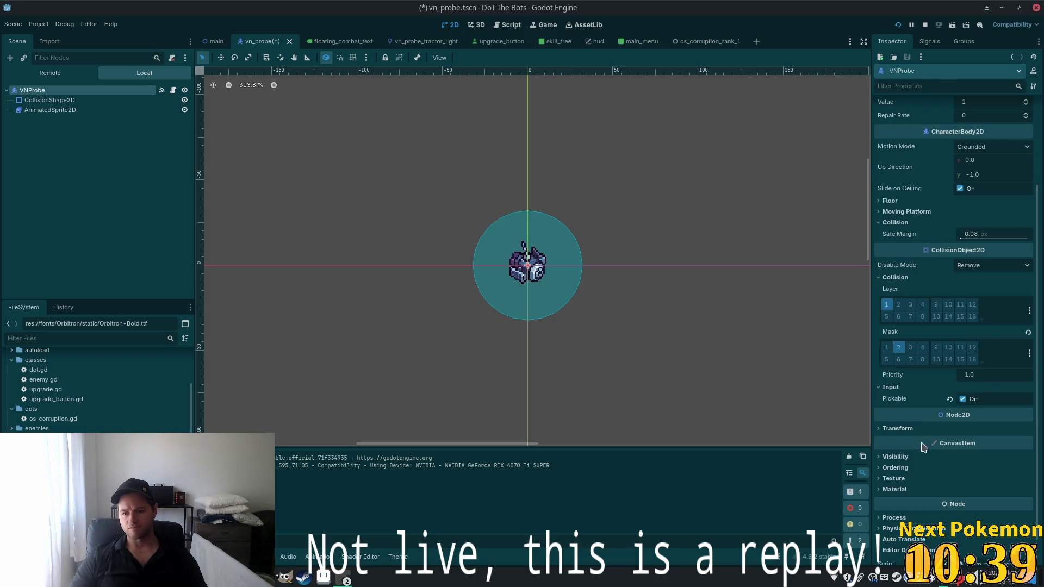
scroll(909, 476, down, 1)
click(891, 428)
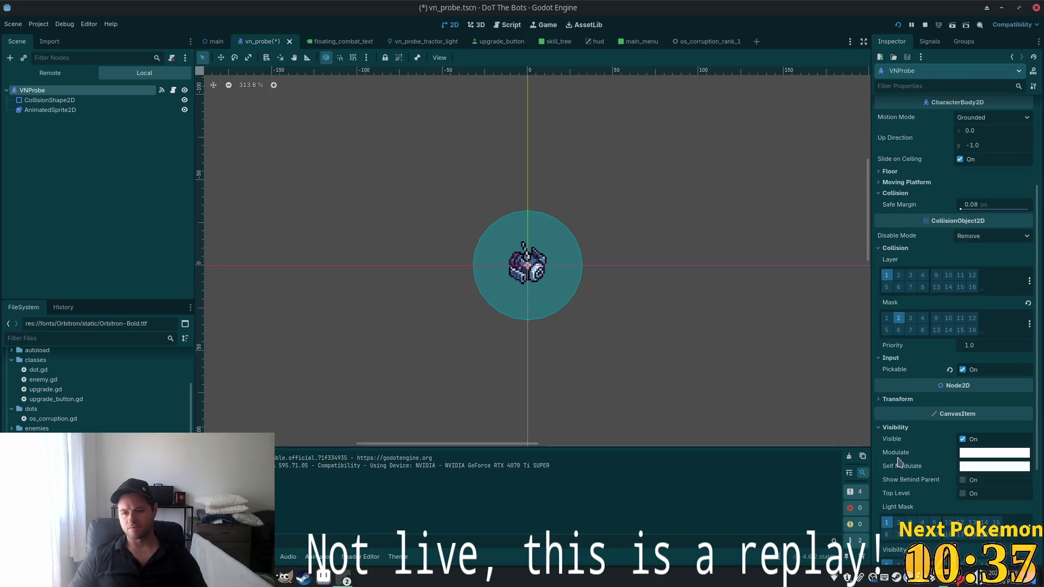
scroll(917, 488, down, 5)
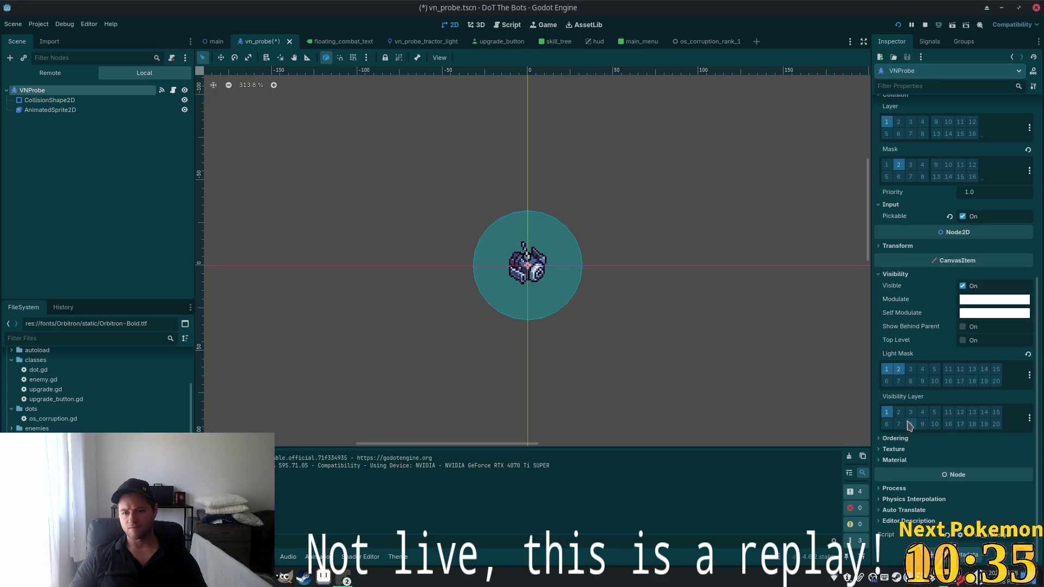
key(ctrl+s)
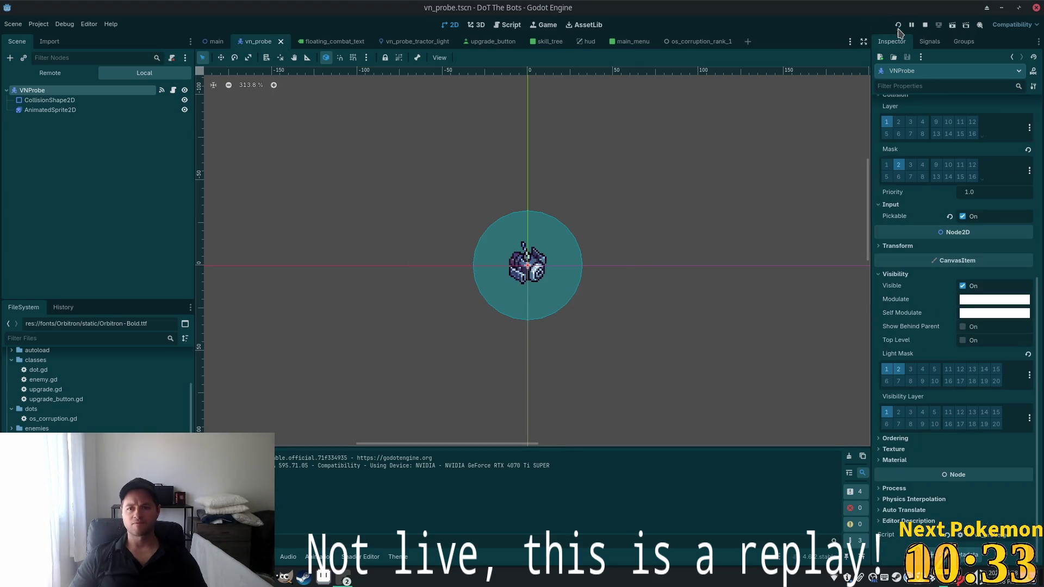
Run the game, open and close the skill tree, then stop the run
click(898, 25)
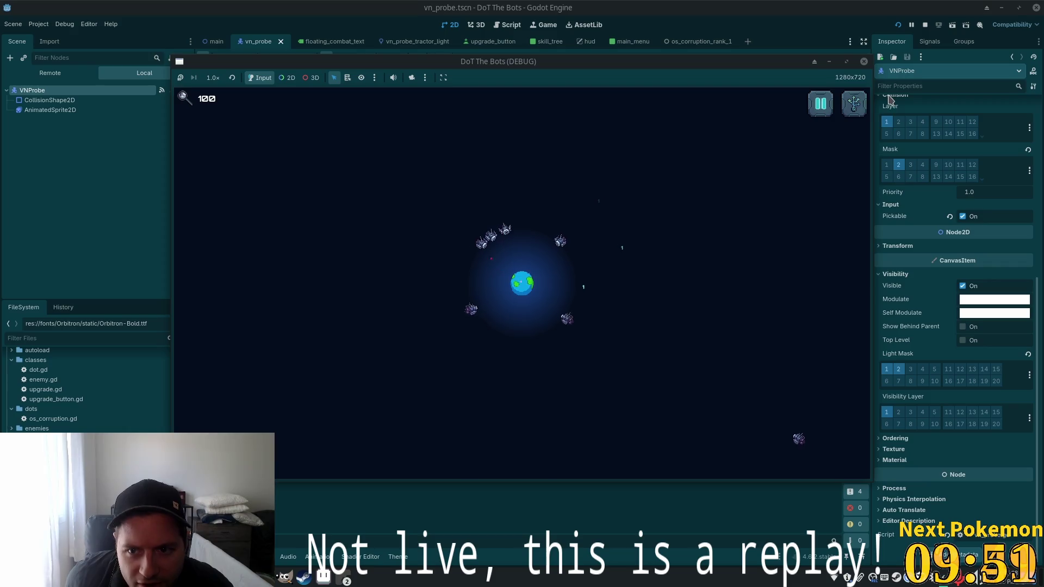
click(854, 104)
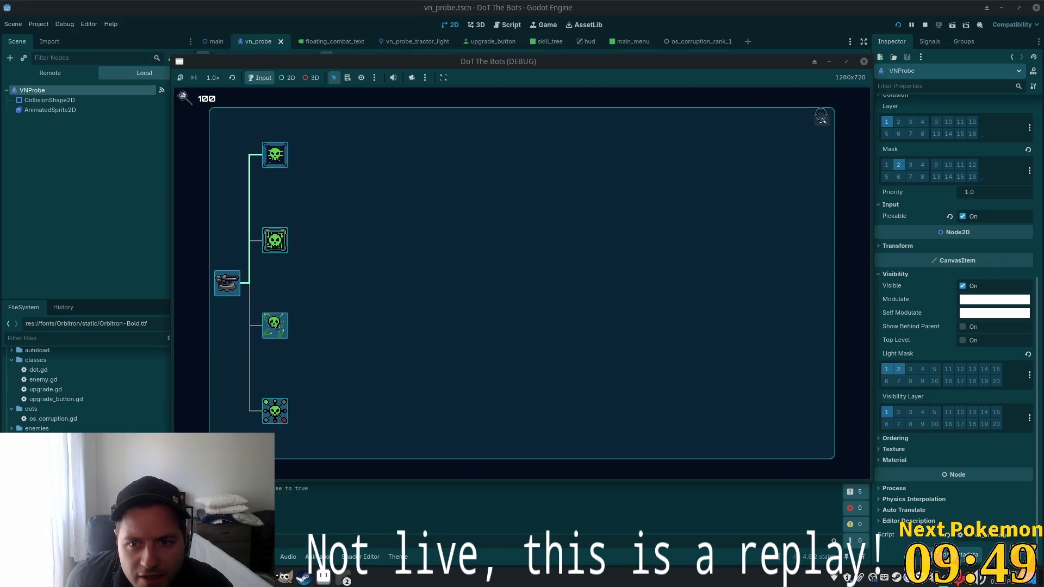
click(821, 120)
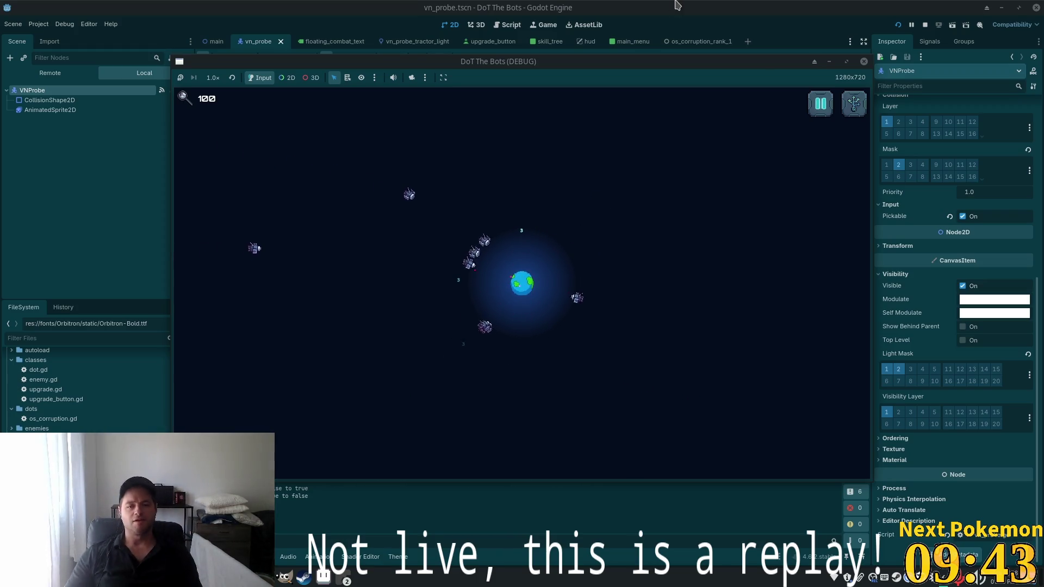
click(925, 25)
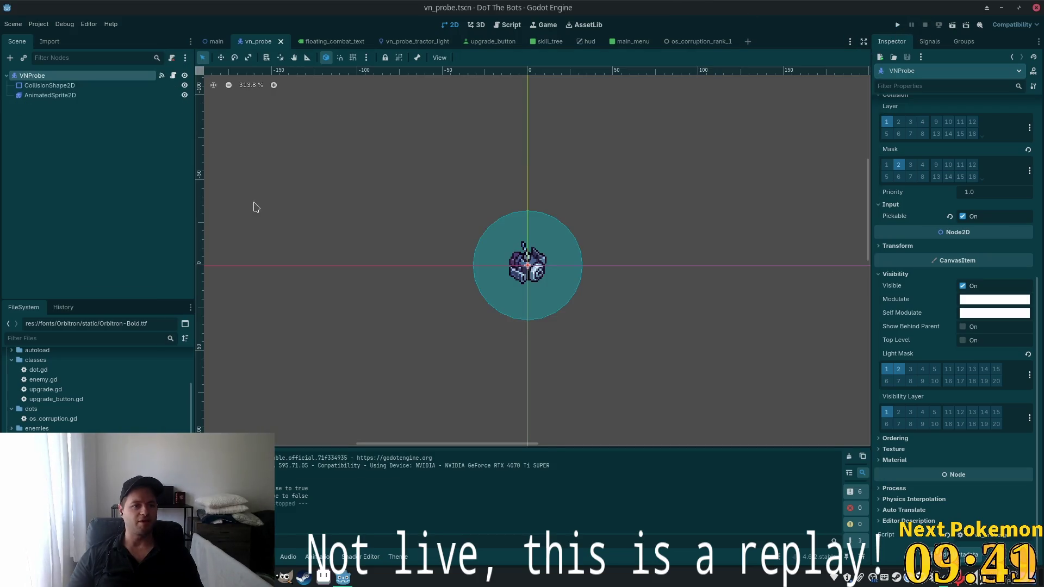
Open the floating_combat_text scene after searching resources for 'combat'
key(shift+alt+o)
text(combat)
key(Escape)
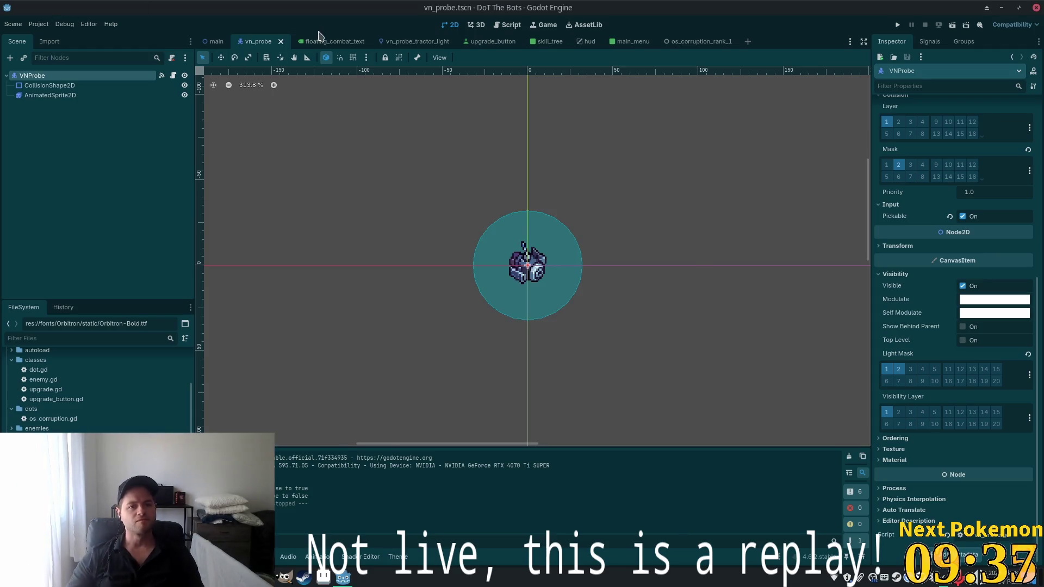
click(321, 42)
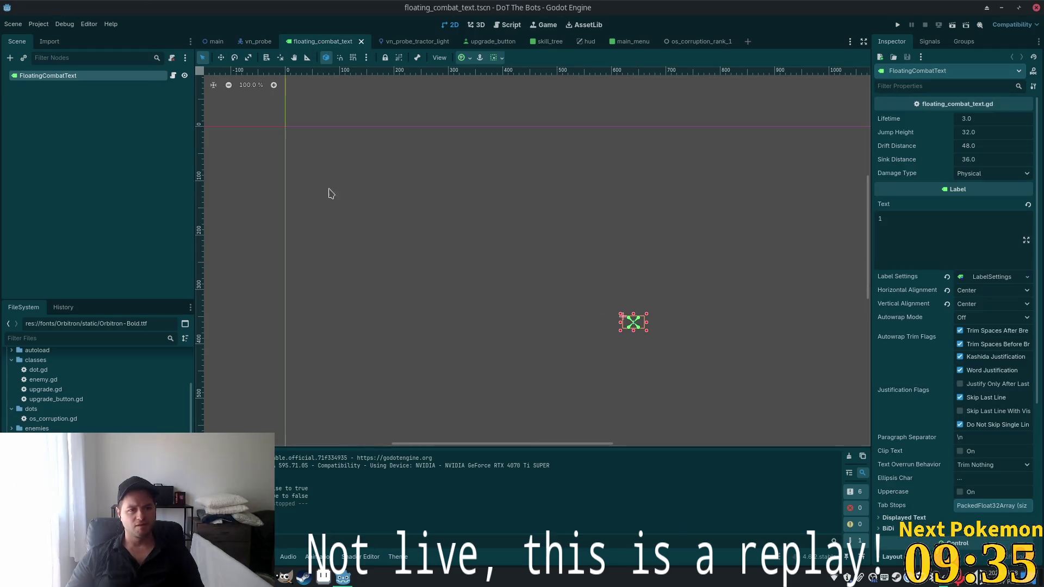
Set the LabelSettings font size to 12 px and save the scene
click(992, 277)
click(892, 317)
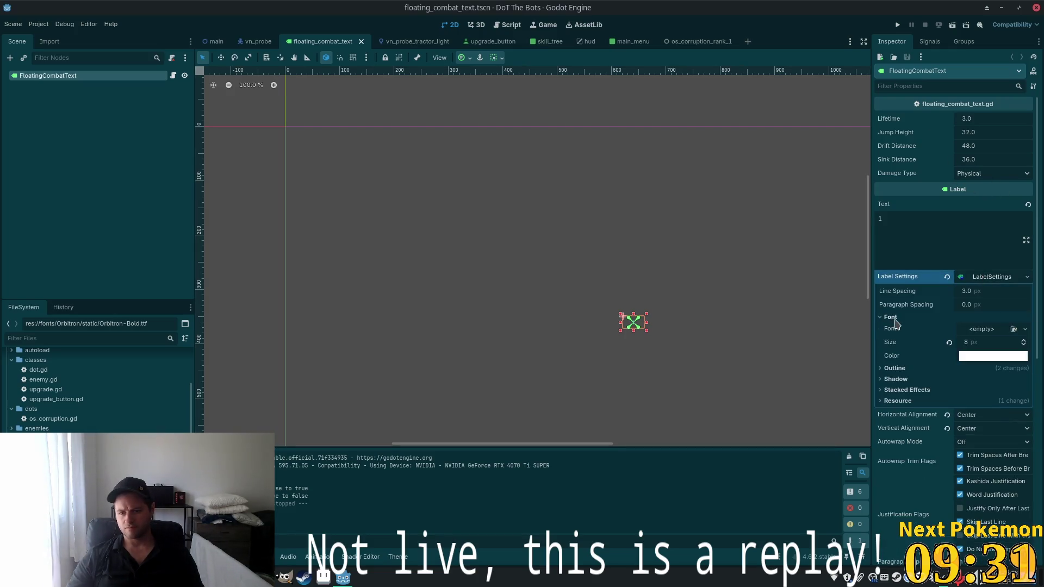
click(985, 344)
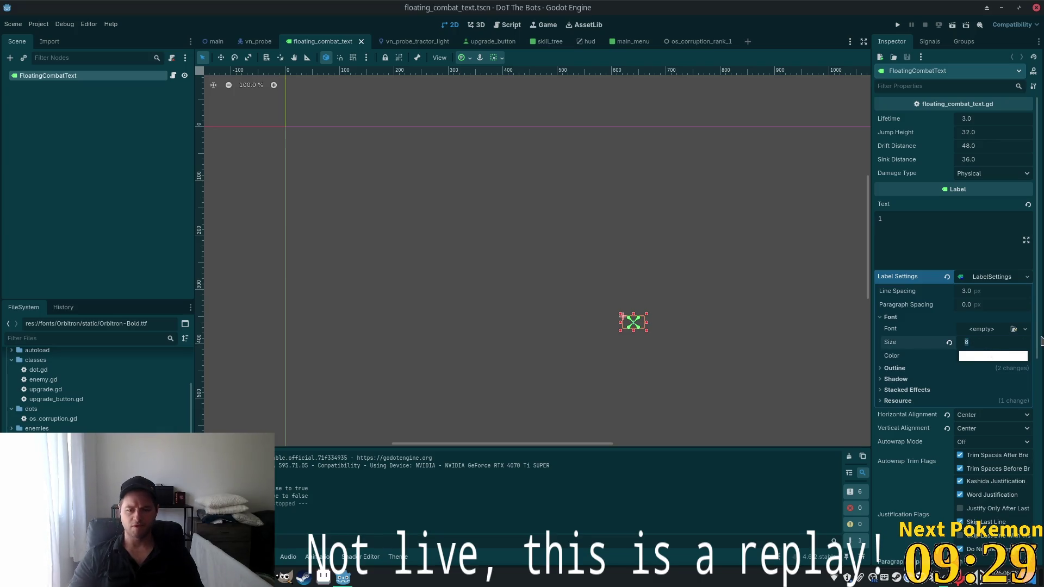
text(122)
key(Tab)
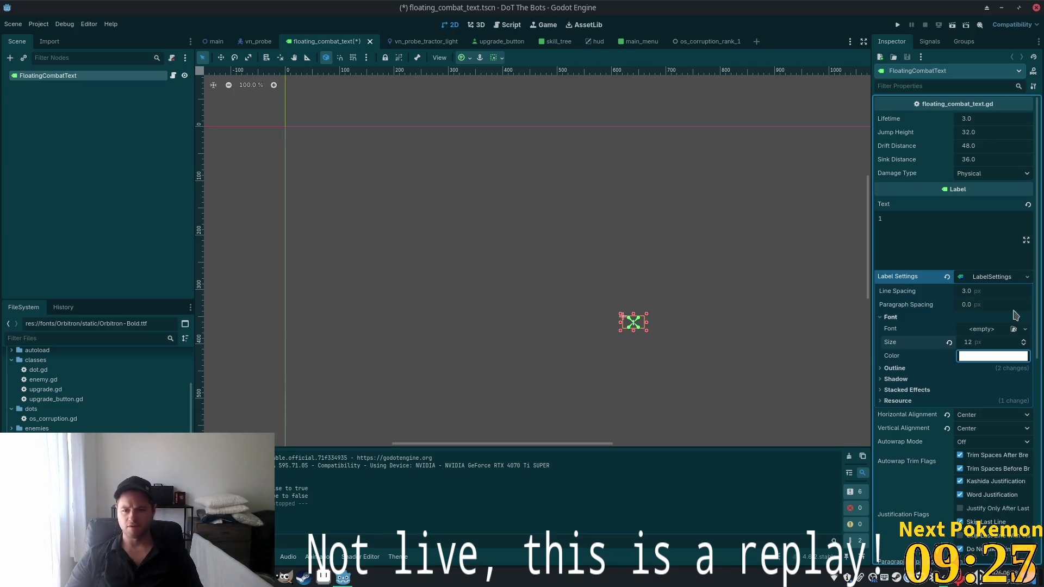
key(ctrl+s)
Review the LabelSettings resource, then open the label's attached floating_combat_text.gd script
scroll(919, 275, down, 5)
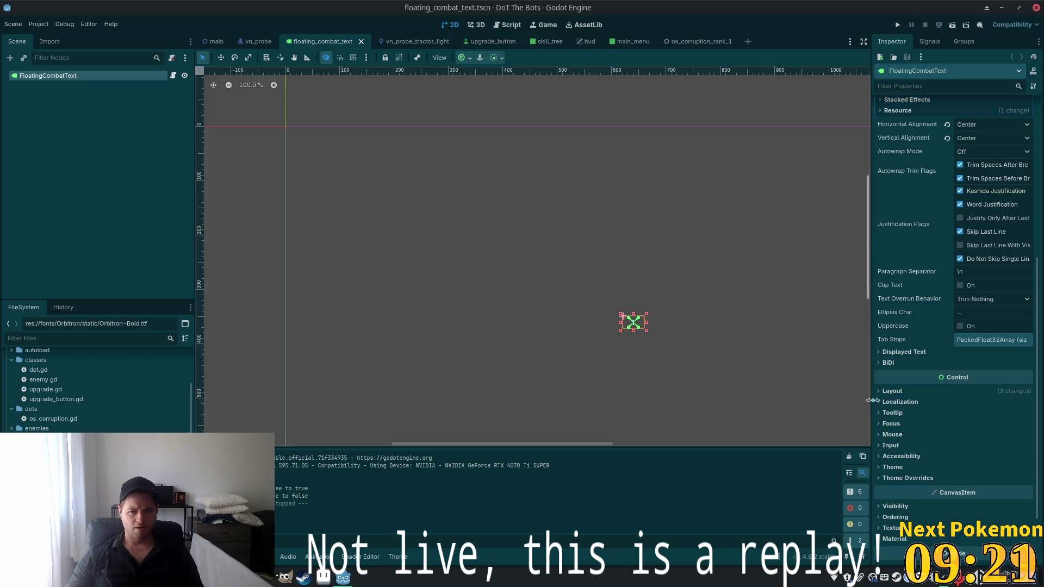
scroll(925, 272, up, 5)
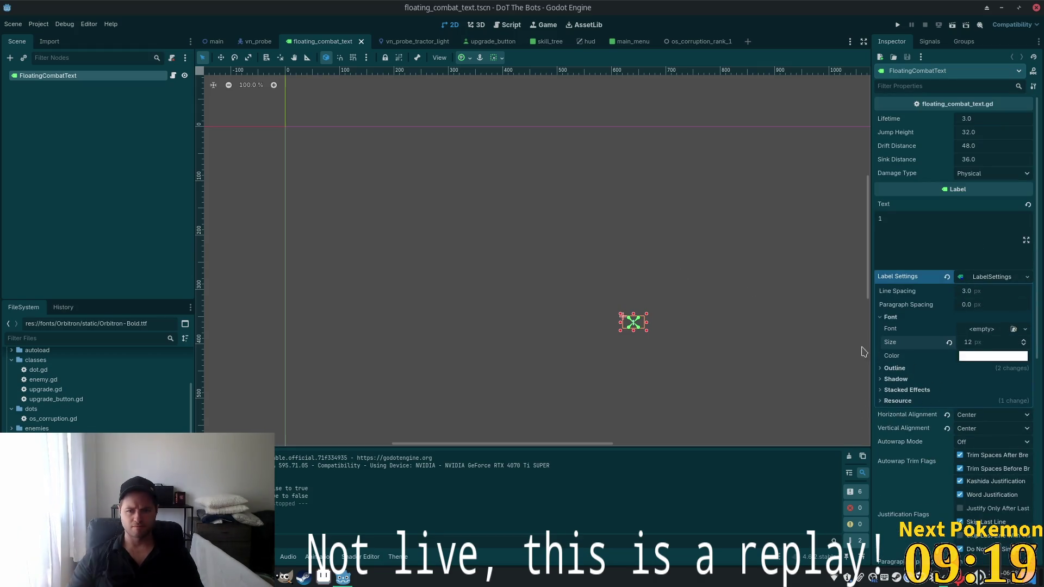
click(1009, 279)
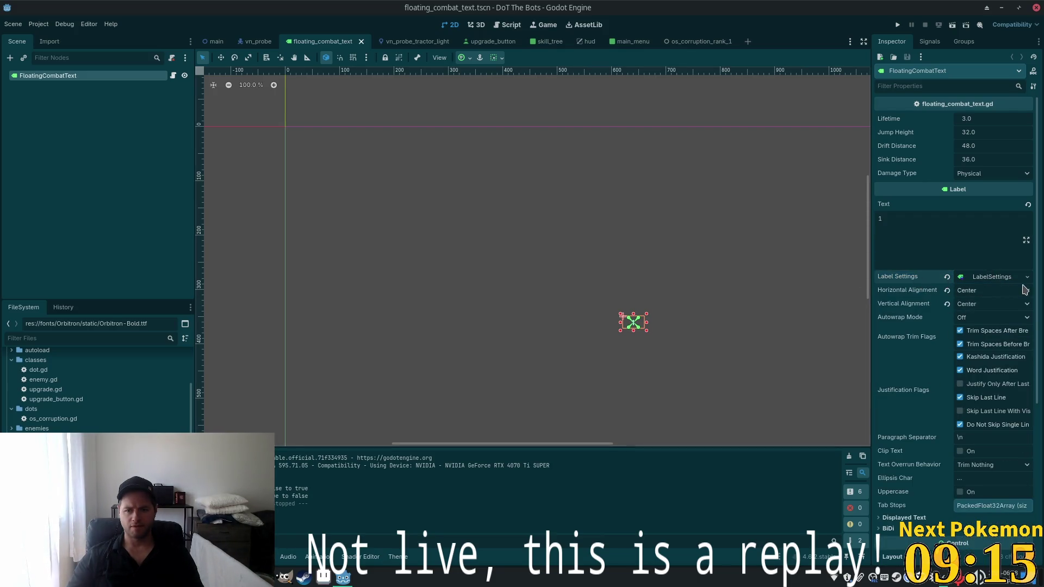
click(995, 280)
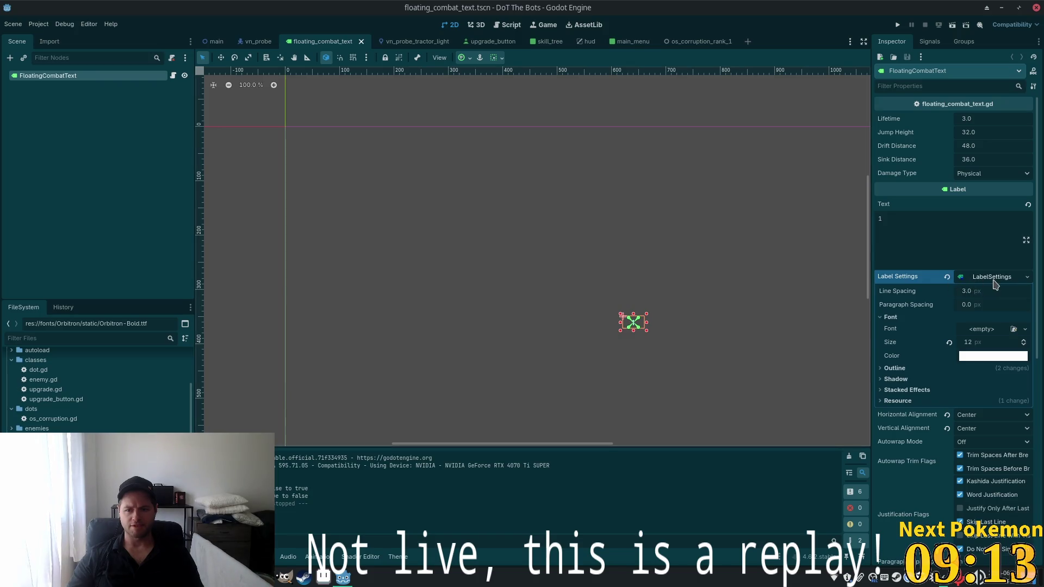
click(995, 280)
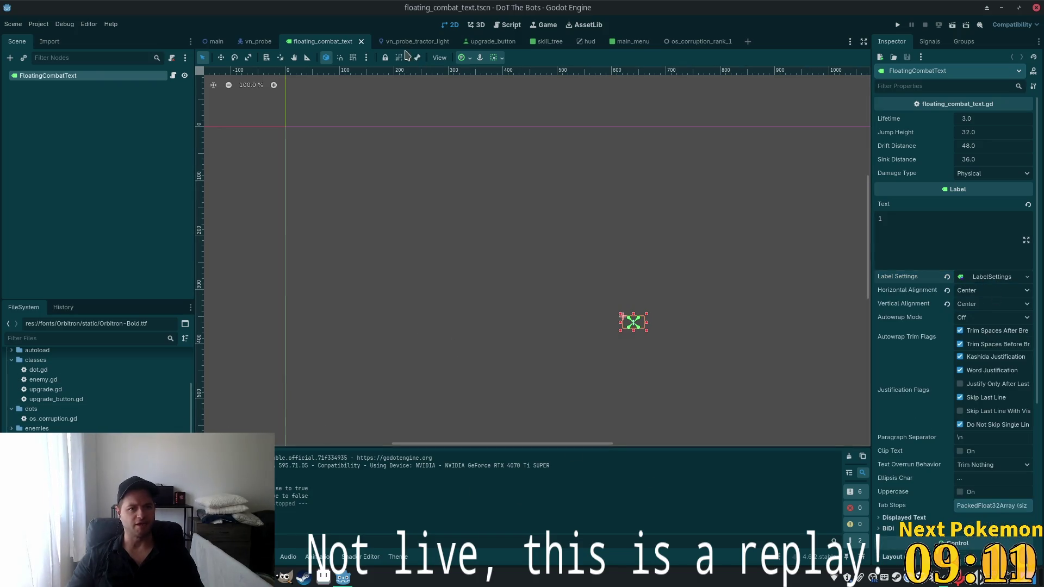
click(172, 75)
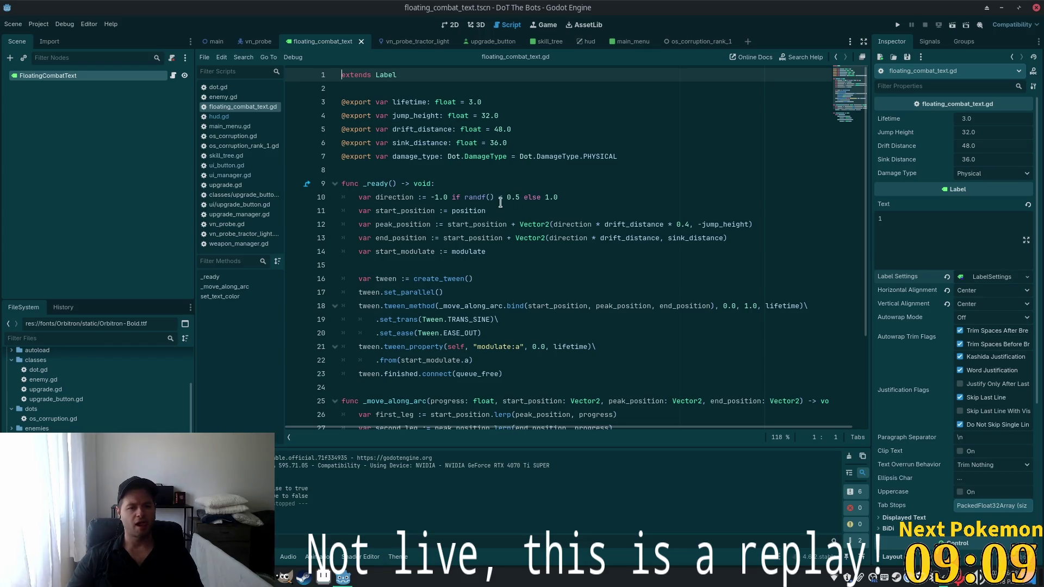
Inspect the DamageType usage and the modulate colour lines 33–35 in set_text_color, then run the game
double_click(560, 157)
scroll(473, 231, down, 3)
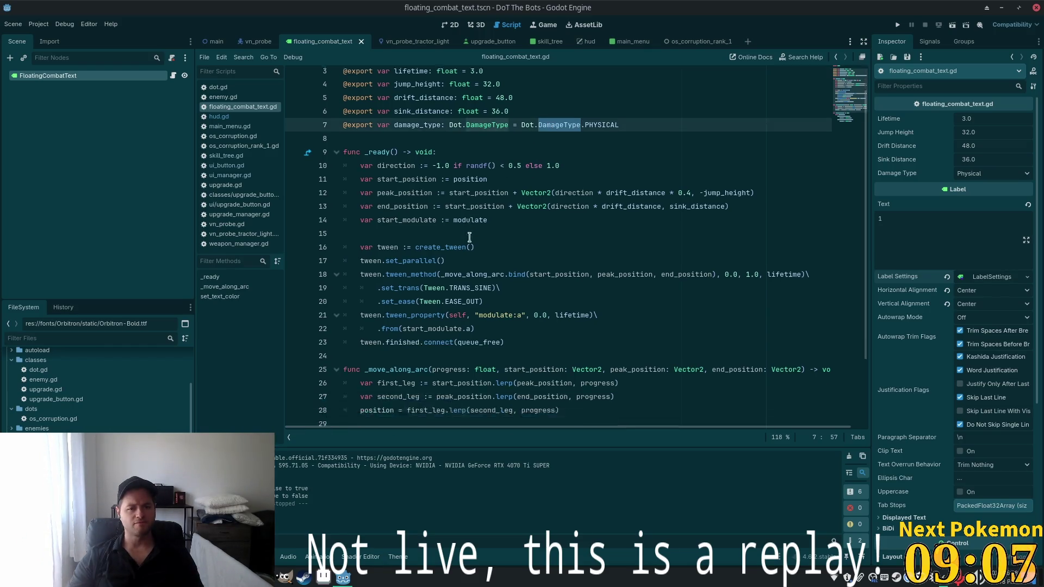
click(438, 390)
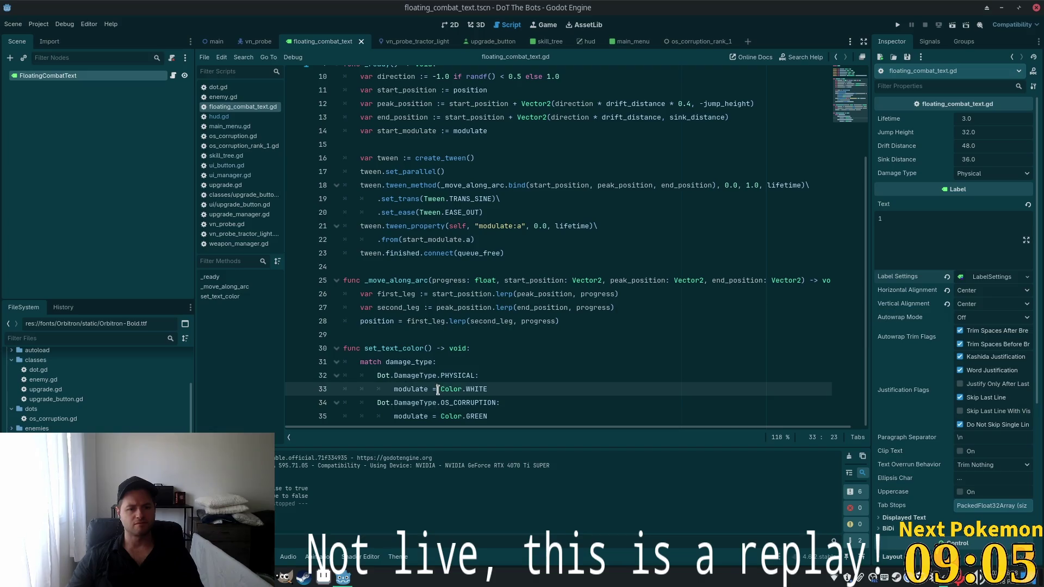
double_click(400, 389)
mouse_move(432, 389)
mouse_down()
mouse_move(489, 390)
mouse_move(503, 434)
mouse_up()
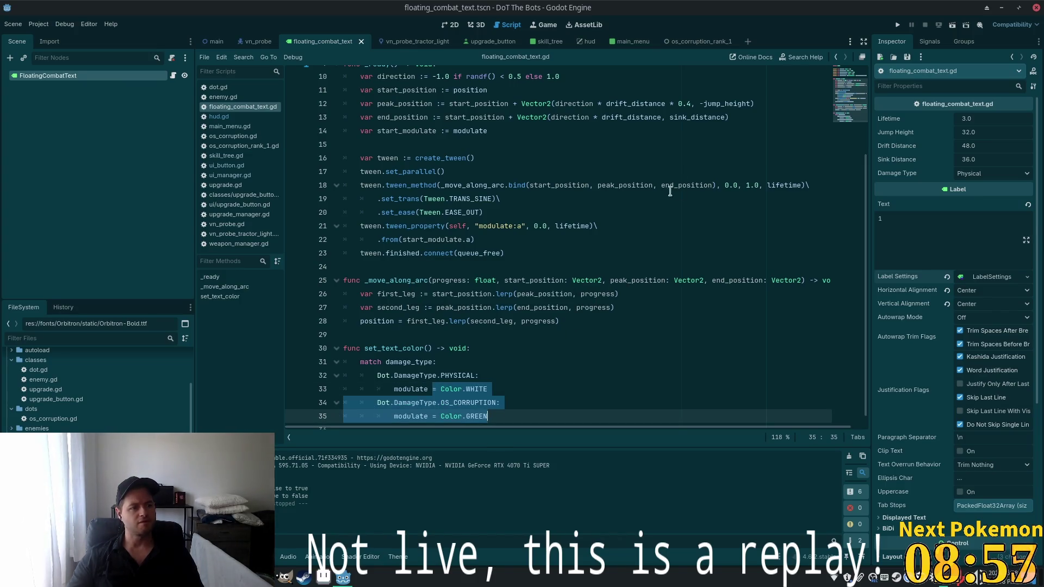
click(897, 25)
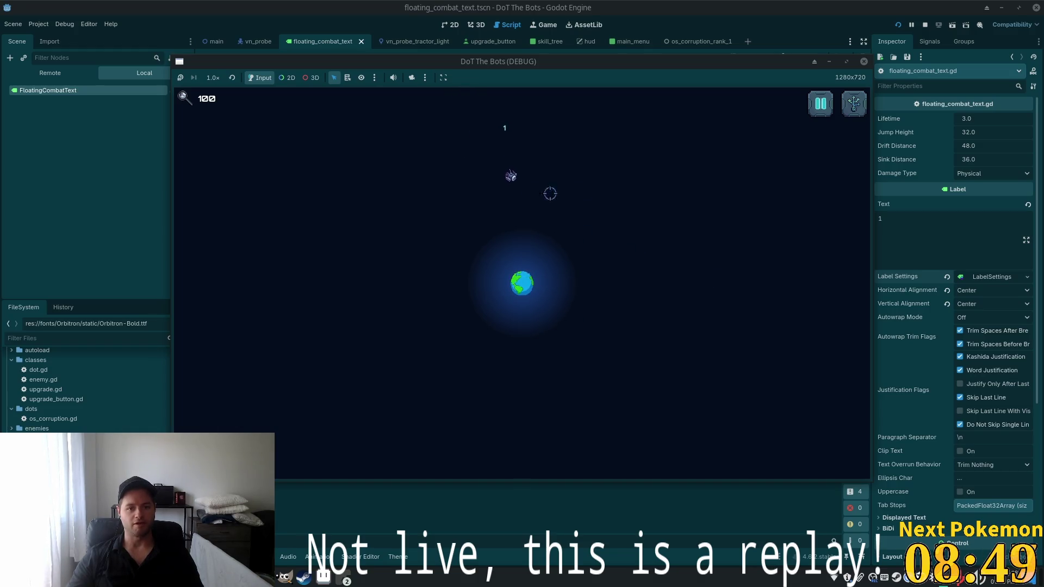
Open and close the skill tree in the running game, watch the damage numbers, then return to the script
click(854, 103)
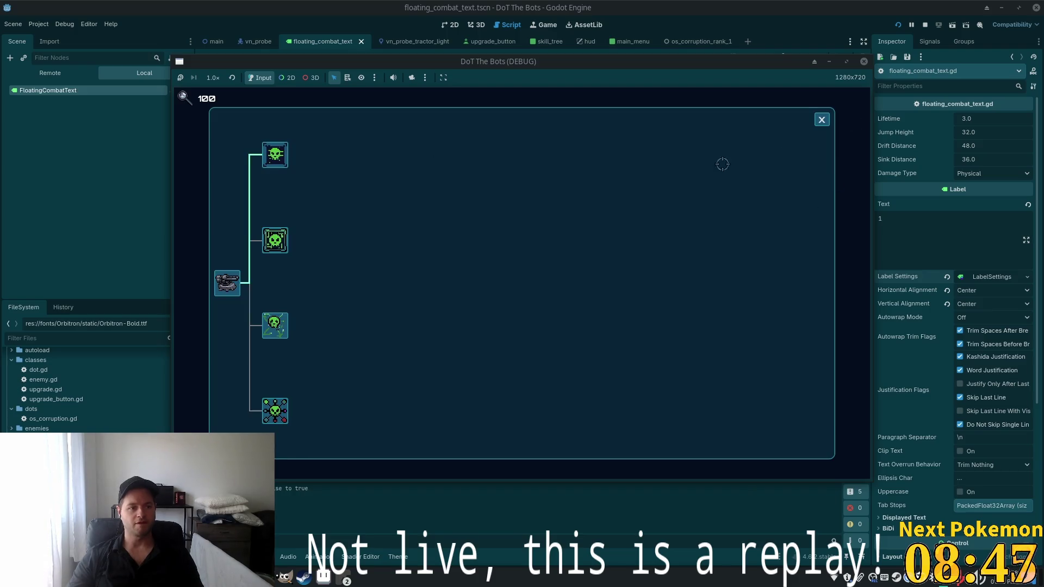
click(820, 122)
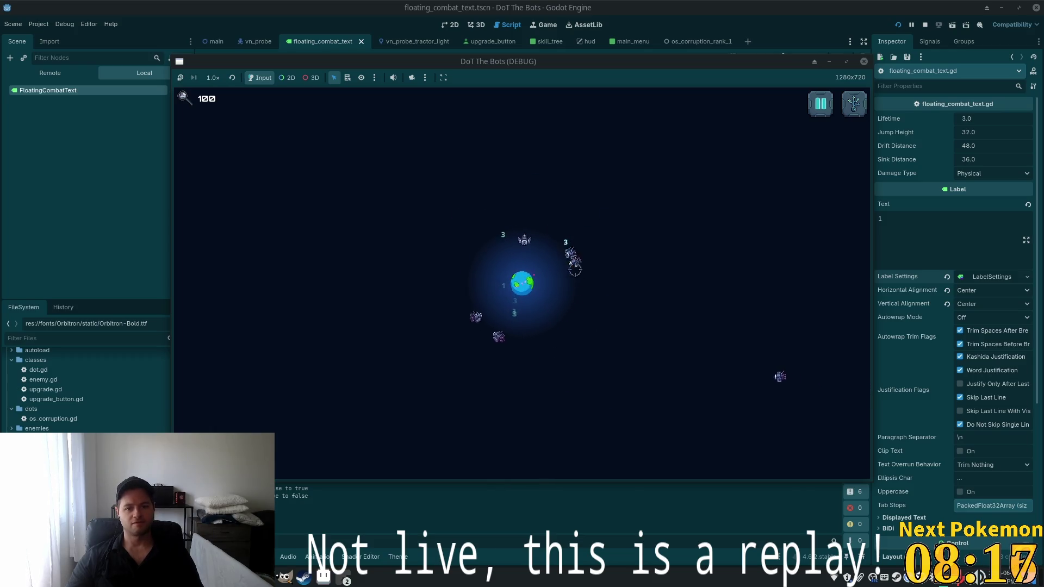
click(769, 5)
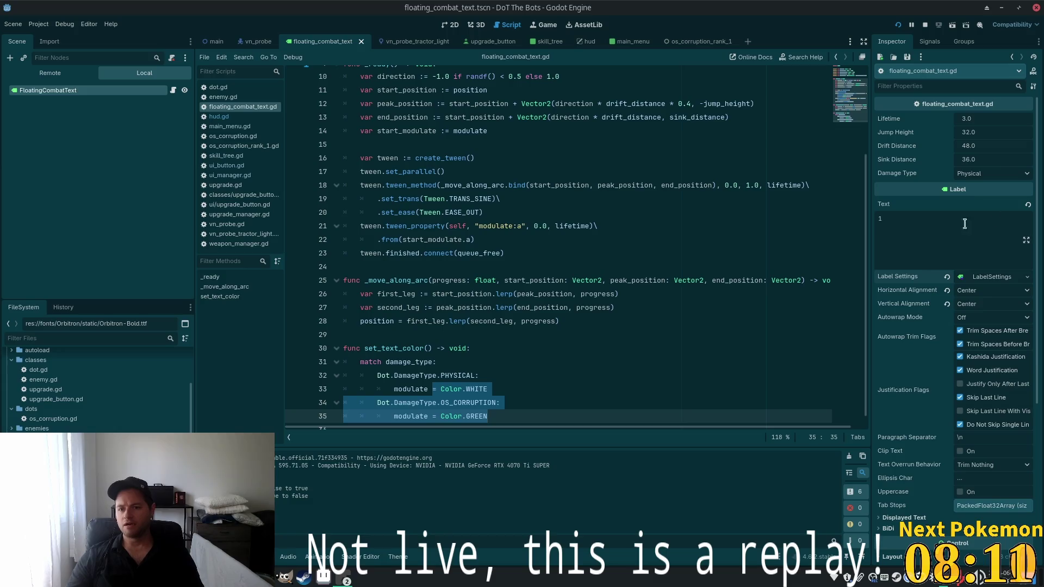
Open floating_combat_text.gd in Cursor through quick file search ('floating')
key(alt+Tab)
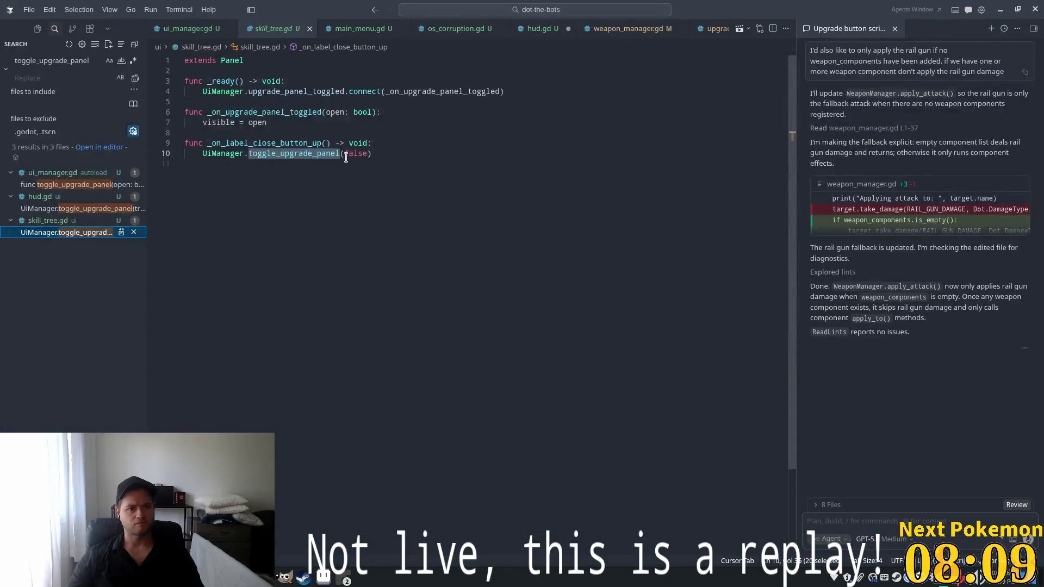
key(ctrl+p)
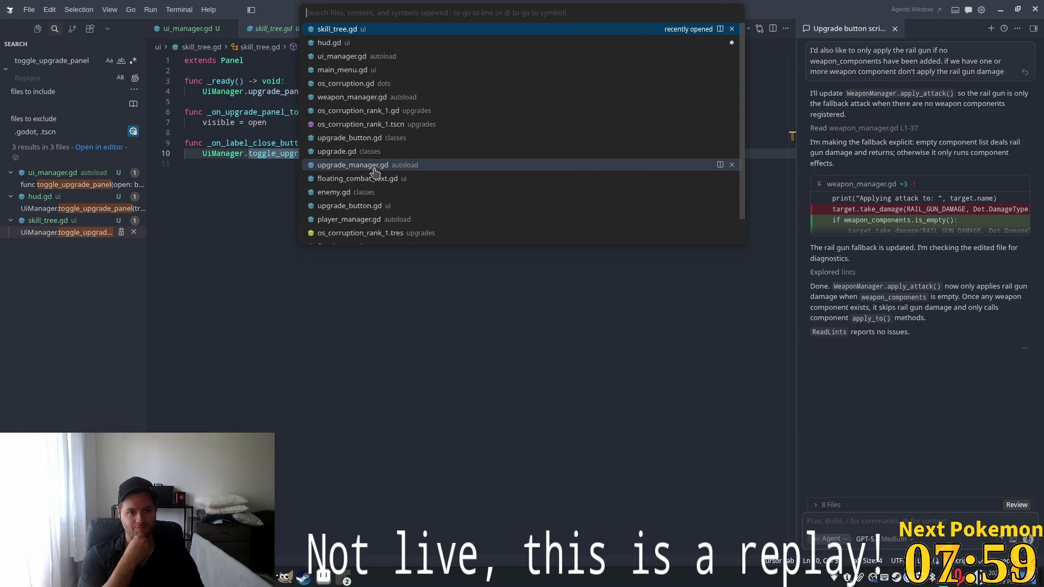
text(floating)
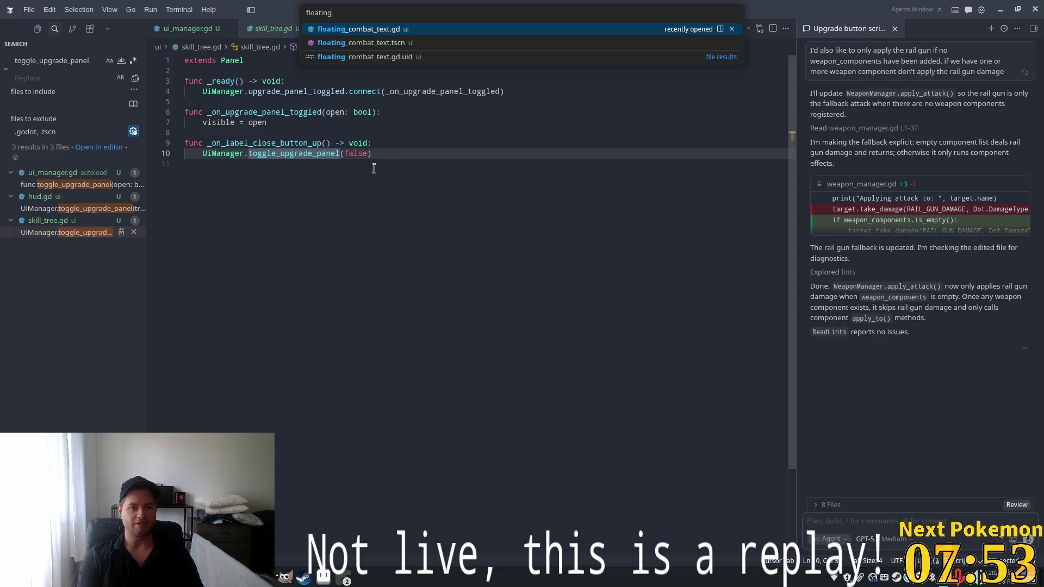
key(Return)
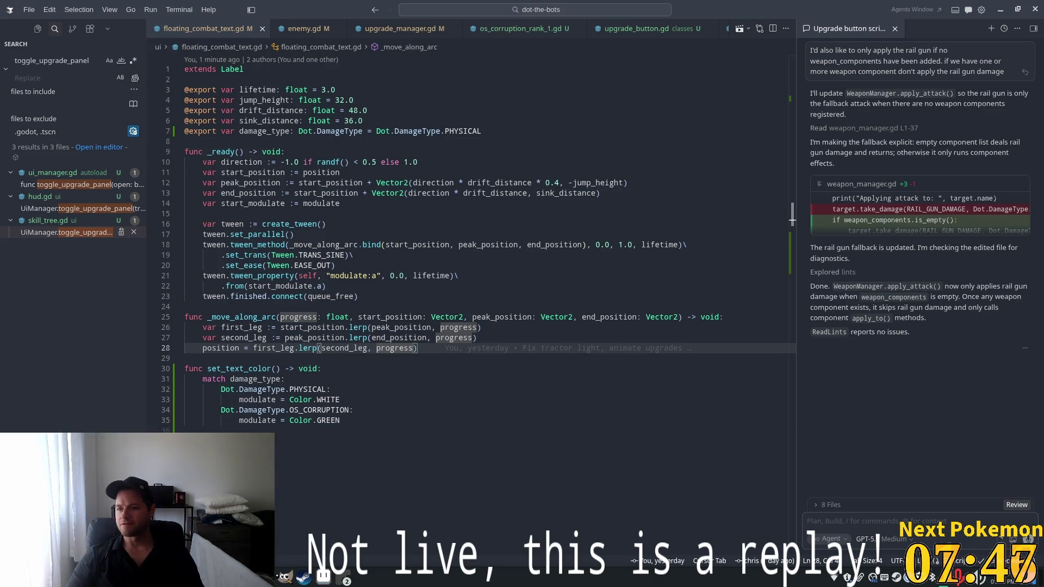
key(alt+Tab)
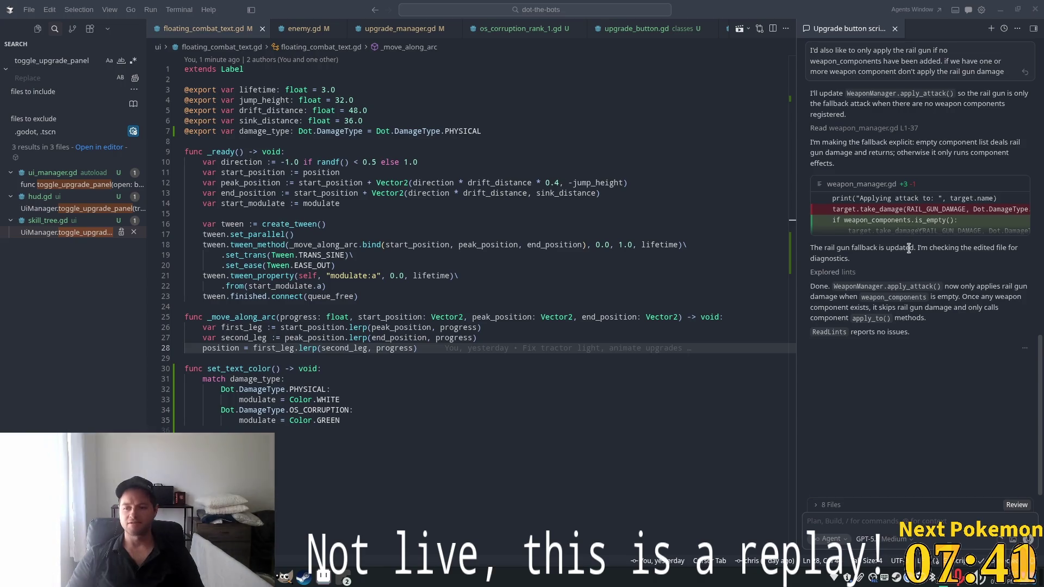
Attach the set_text_color match lines 32–35 to the AI chat with Ctrl+L
click(449, 245)
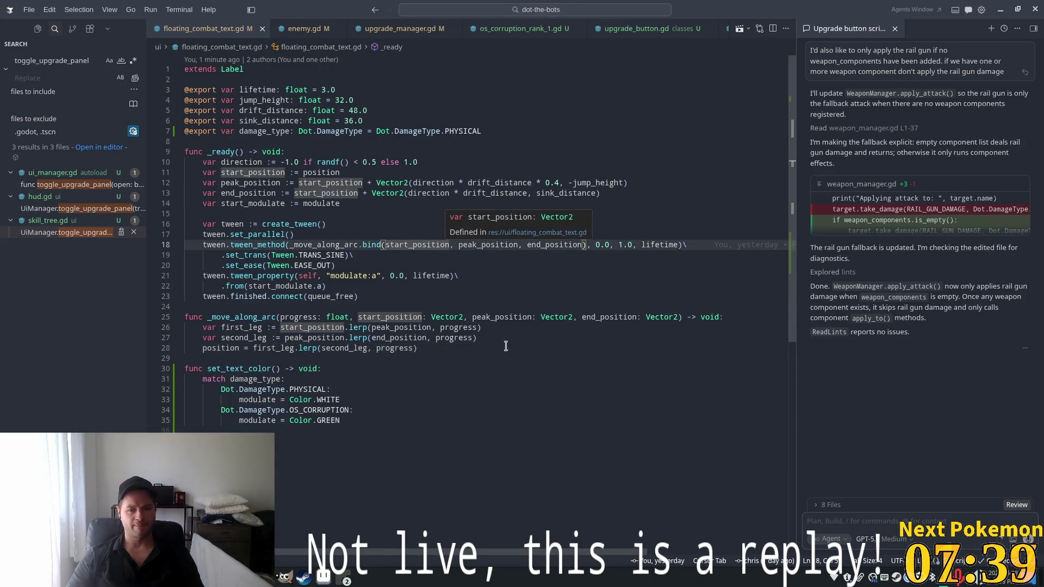
mouse_move(342, 421)
mouse_down()
mouse_move(348, 403)
mouse_move(220, 389)
mouse_up()
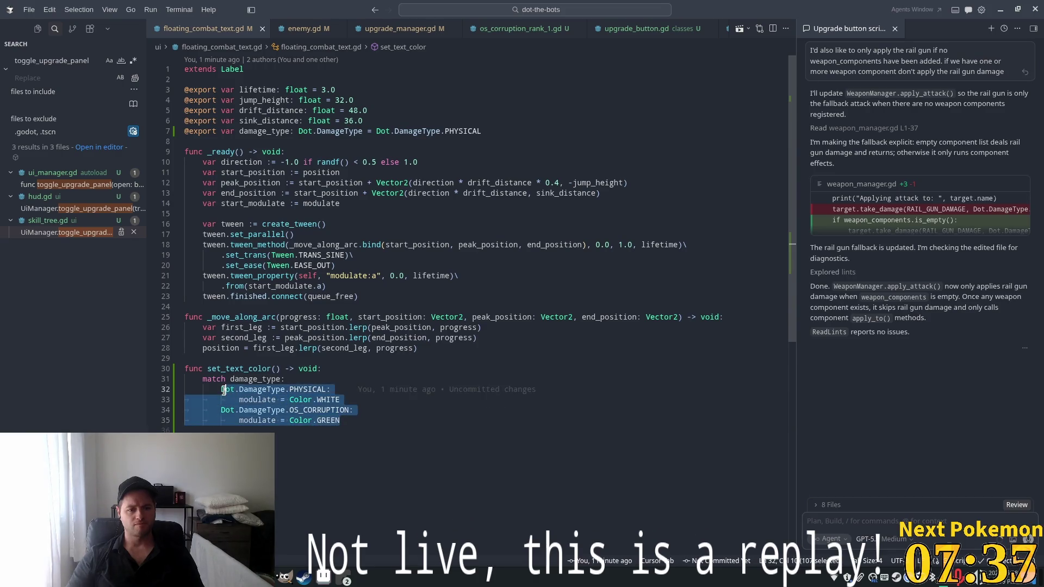
key(ctrl+l)
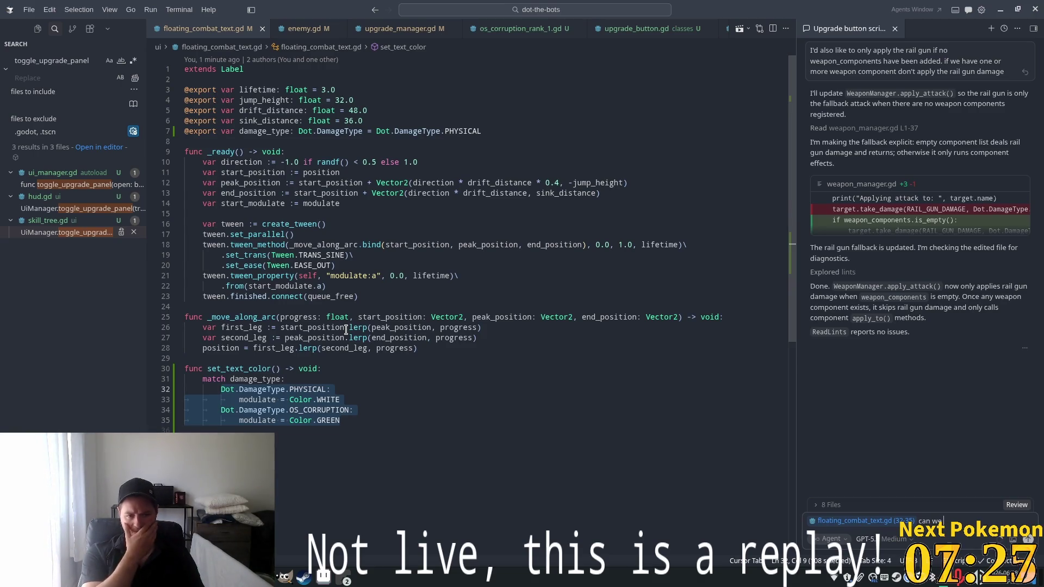
Ask the agent 'change the color of the labels labelsettings font color instead of trying to modulate the label', review the diff, and keep the edits
text( chan)
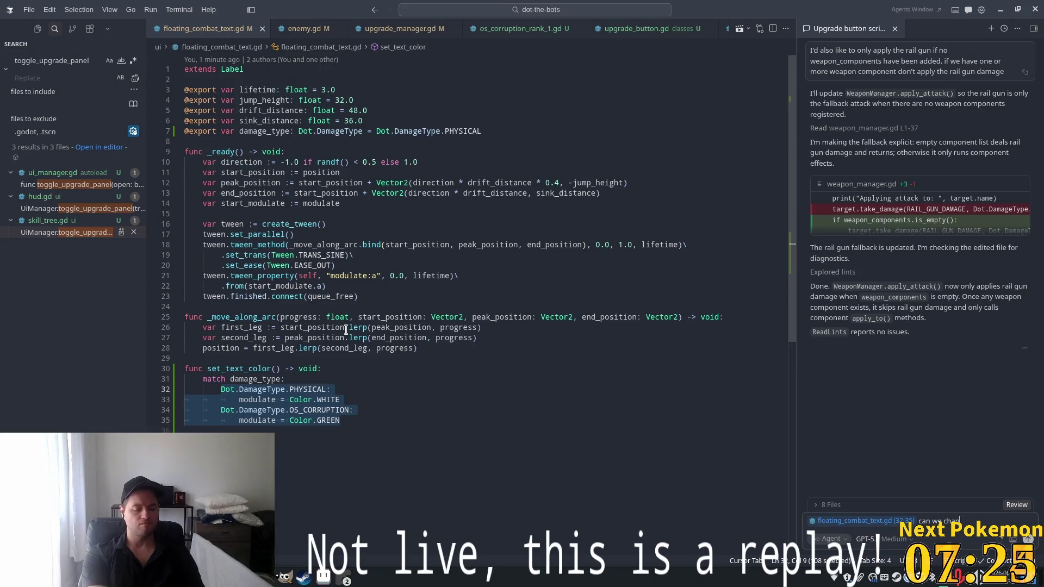
text(ge the color of the la)
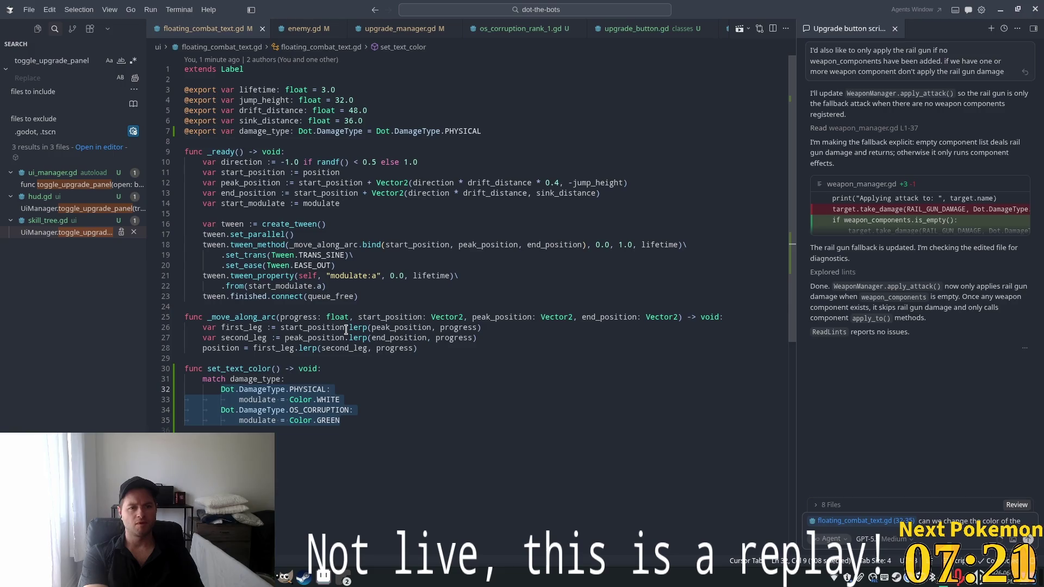
text(bels)
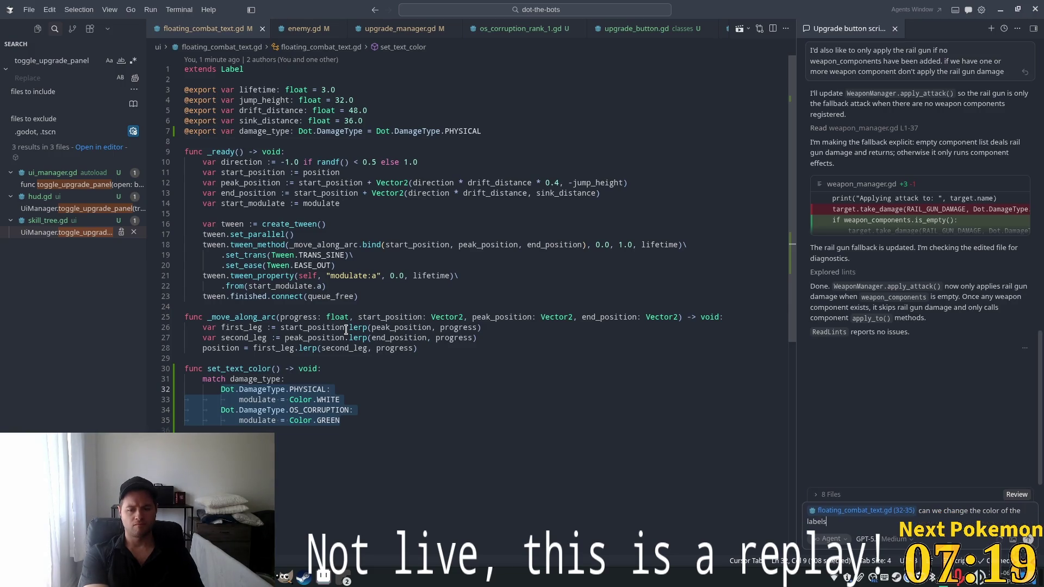
text( label)
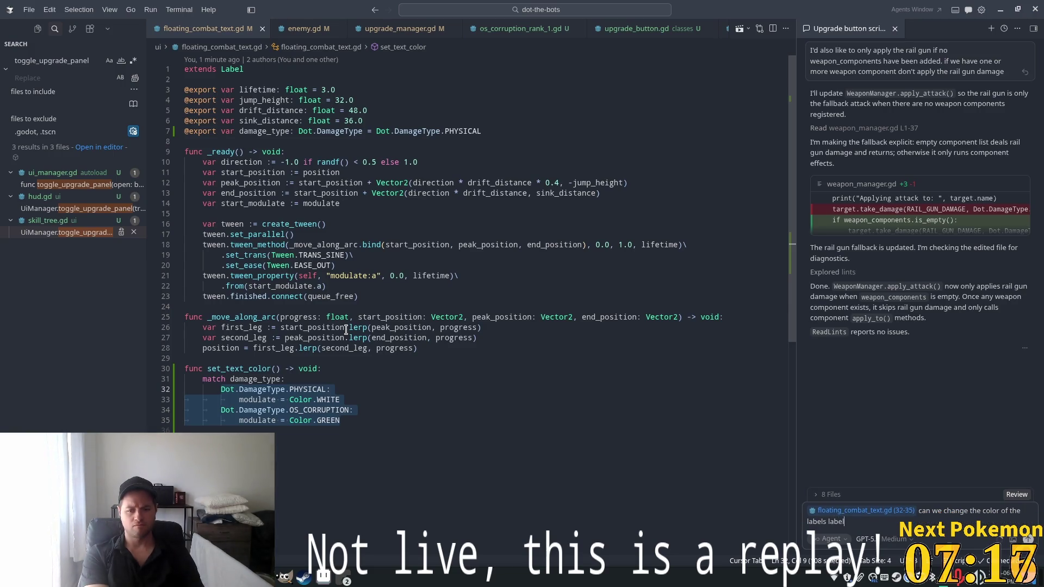
text(settings )
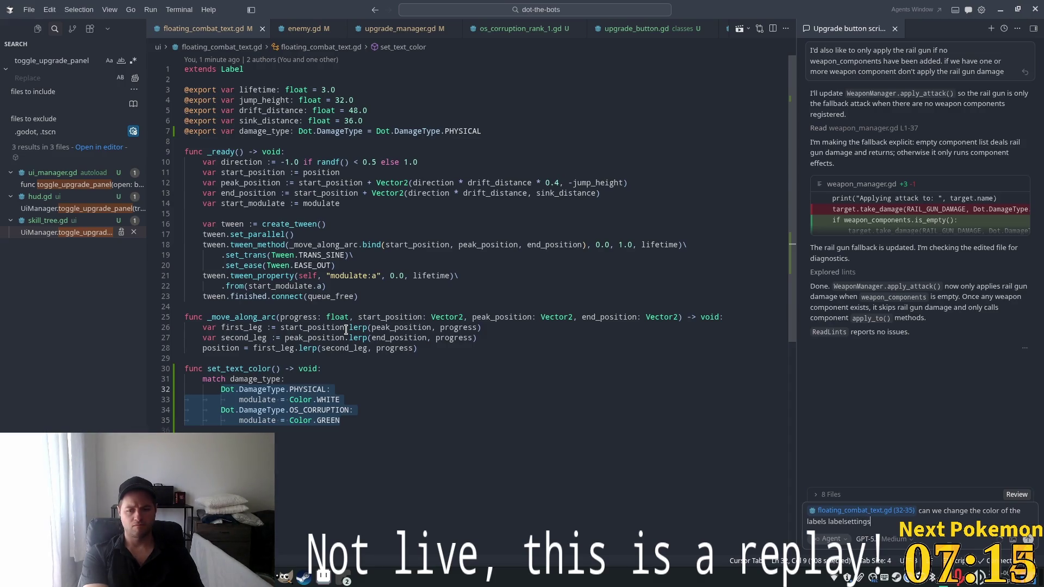
text(font color instead of trying to modulate the label)
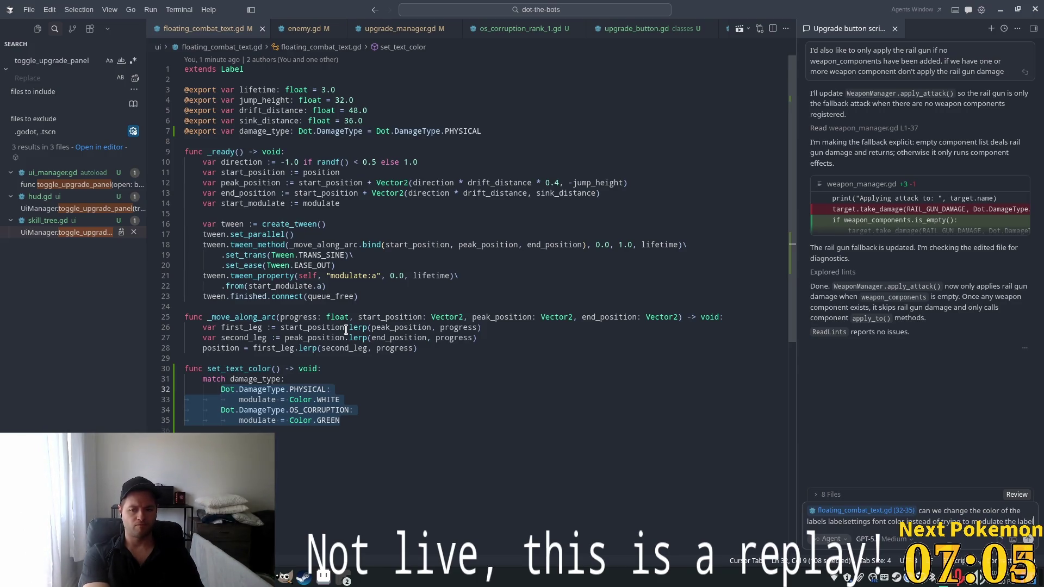
text(?)
key(Return)
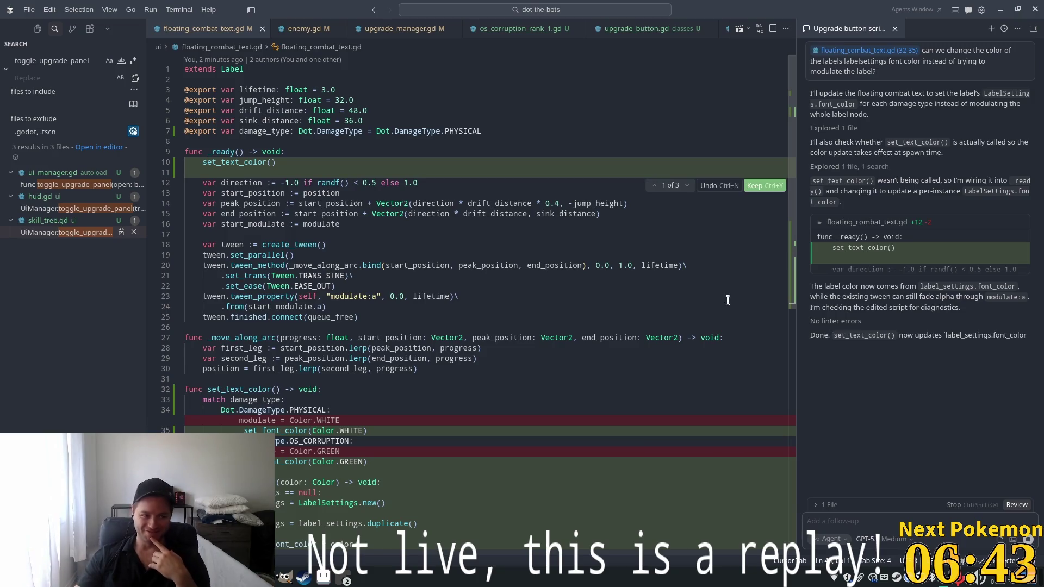
scroll(621, 348, down, 4)
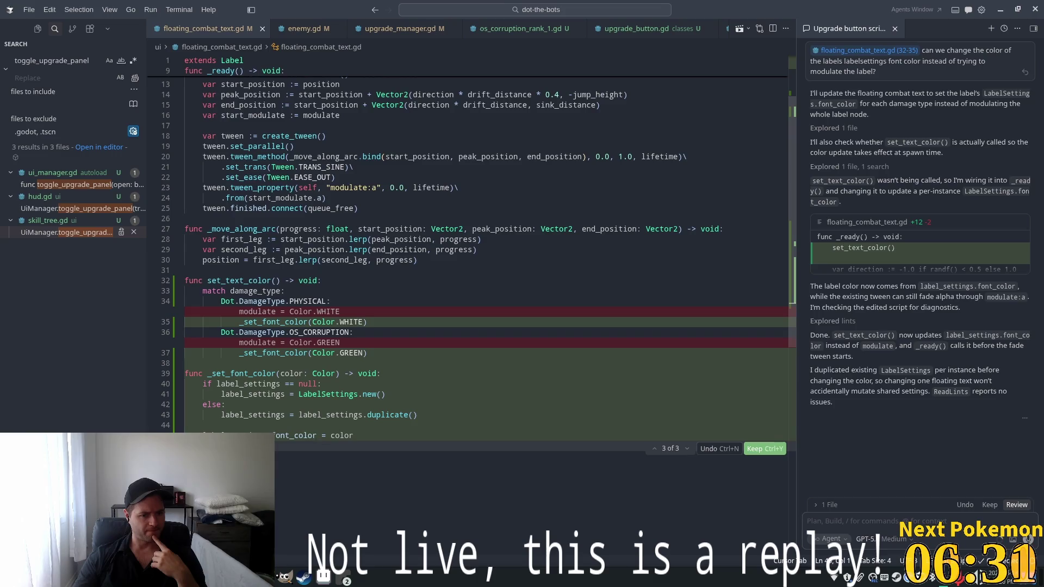
click(988, 506)
Run the game with F5 and open and close the skill tree while checking the green damage numbers
key(alt+Tab)
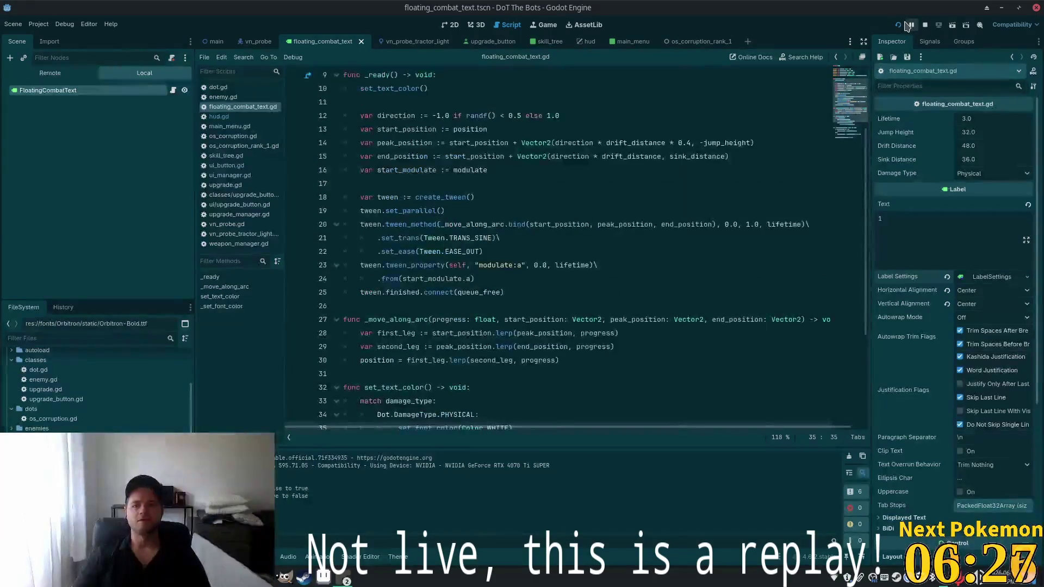
key(F5)
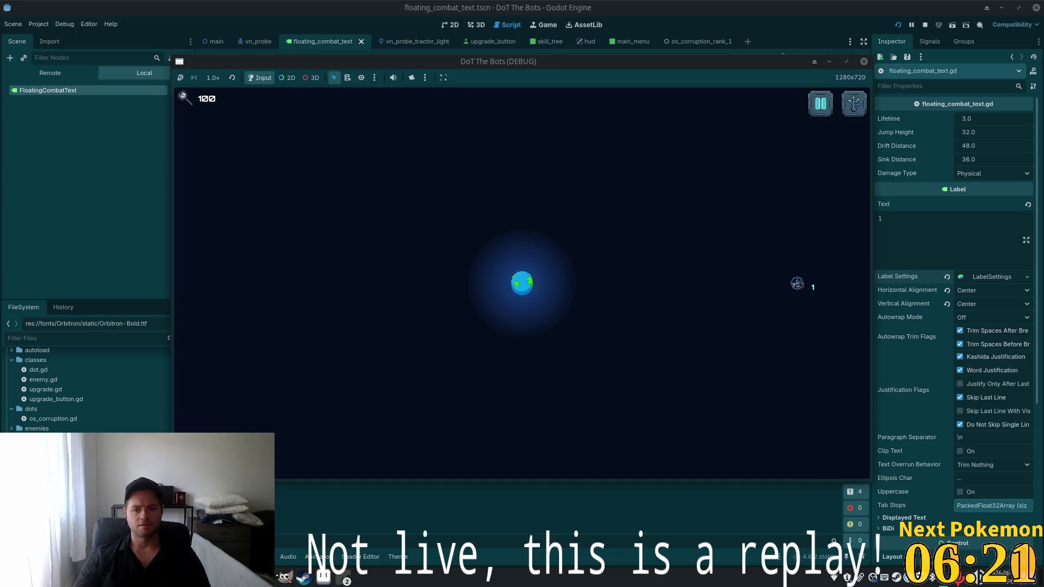
click(855, 109)
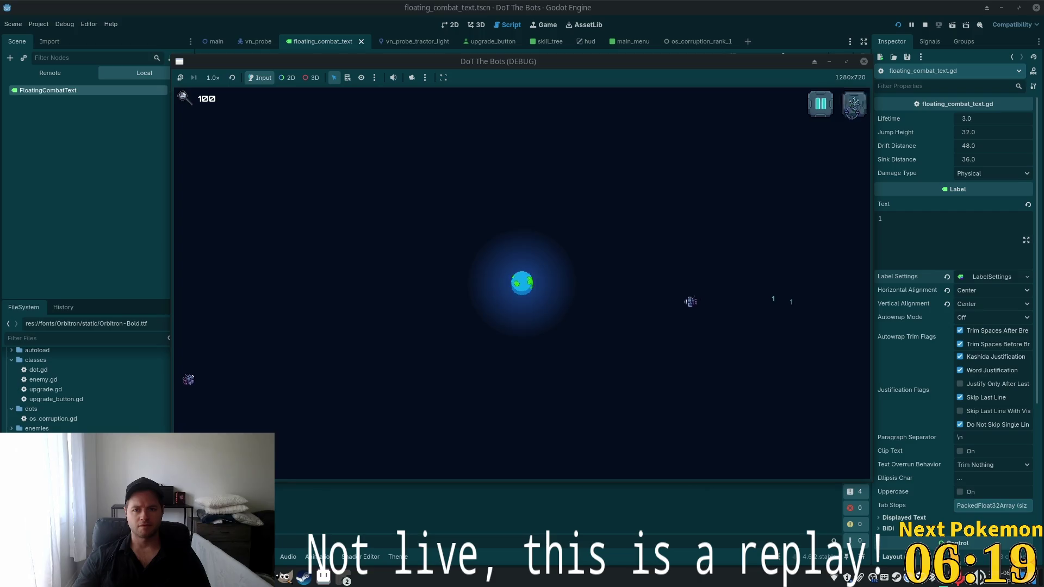
click(822, 119)
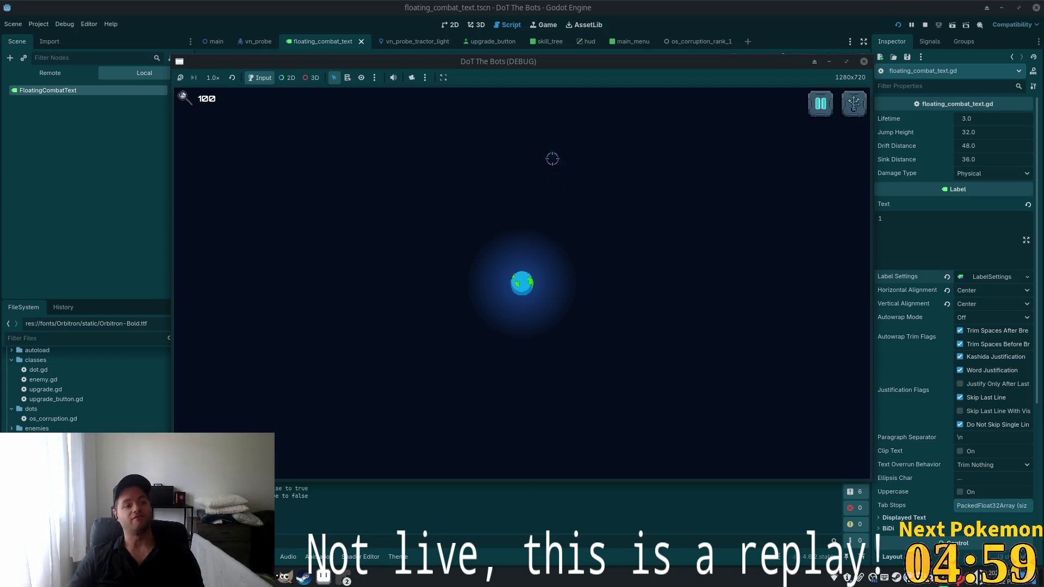
Wondertrade away the level 20 Dratini from the Pokémon Community Game popout
mouse_move(343, 576)
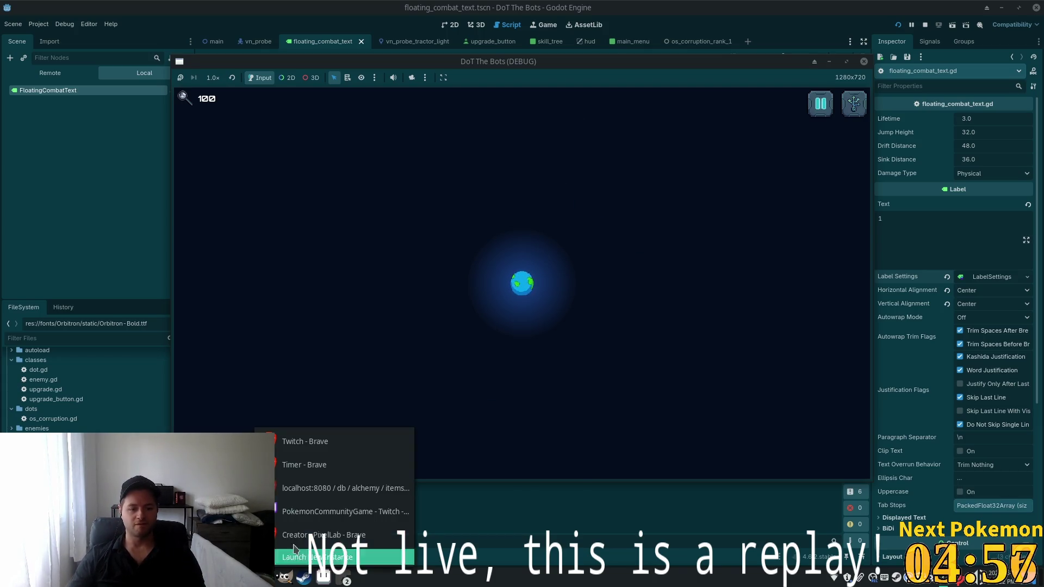
click(345, 508)
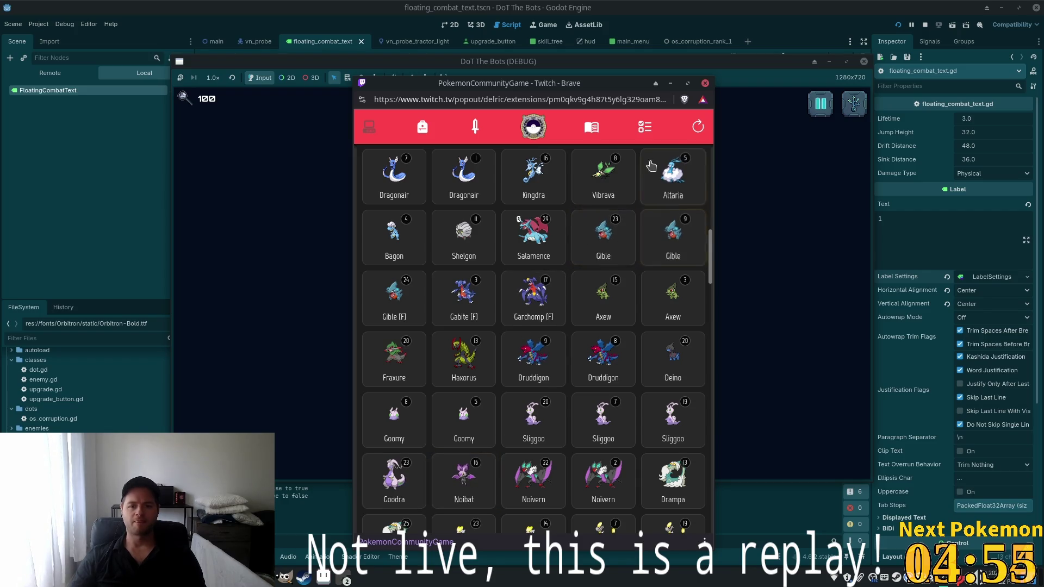
scroll(680, 256, up, 3)
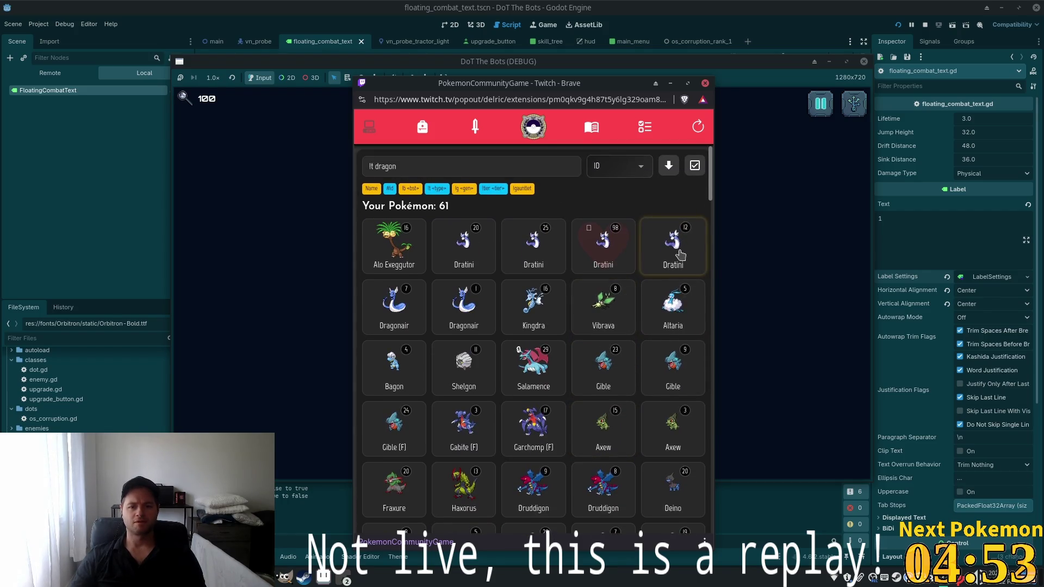
click(491, 263)
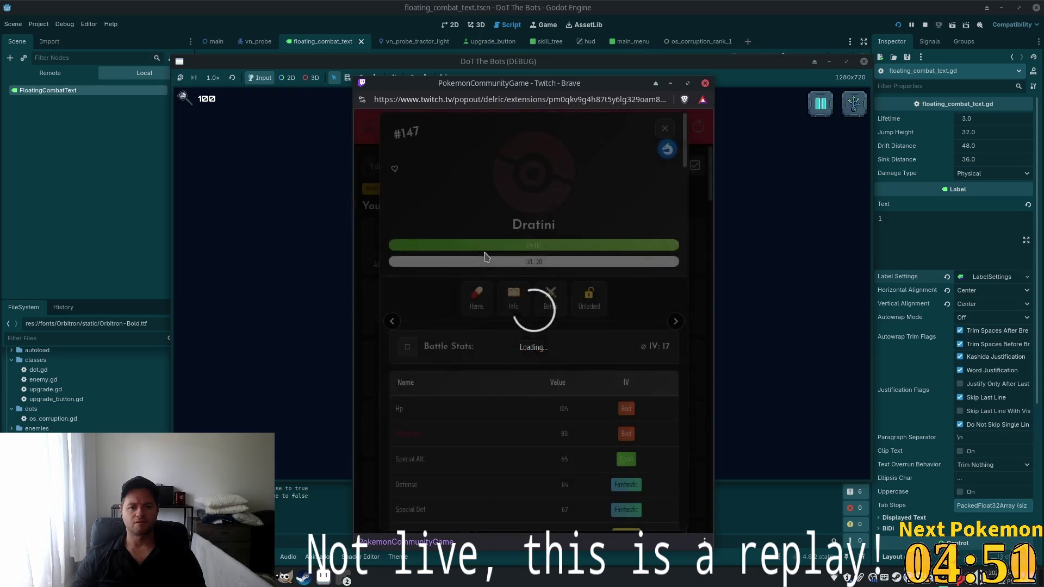
scroll(615, 371, down, 5)
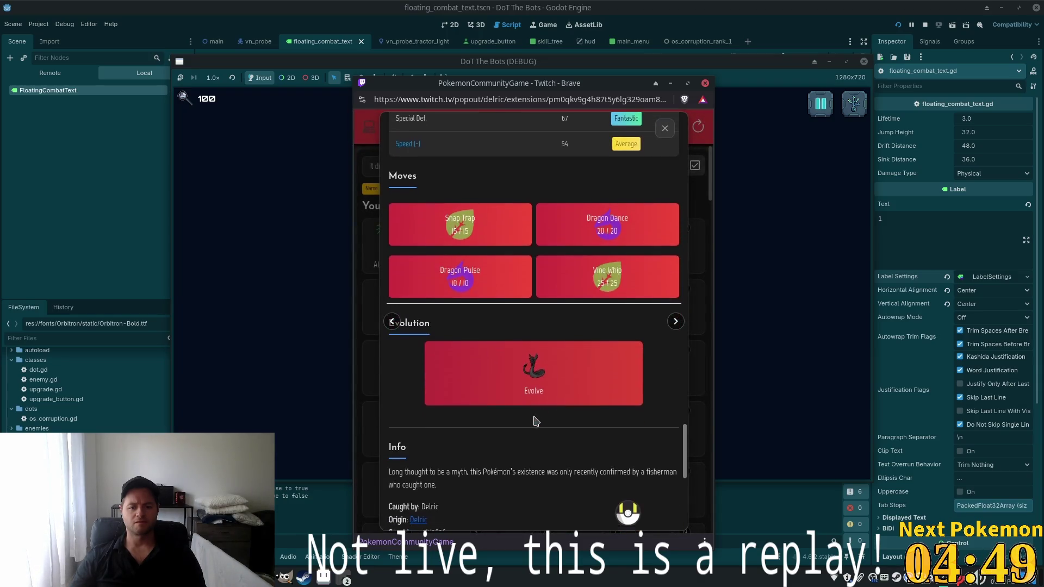
scroll(557, 503, down, 2)
click(556, 510)
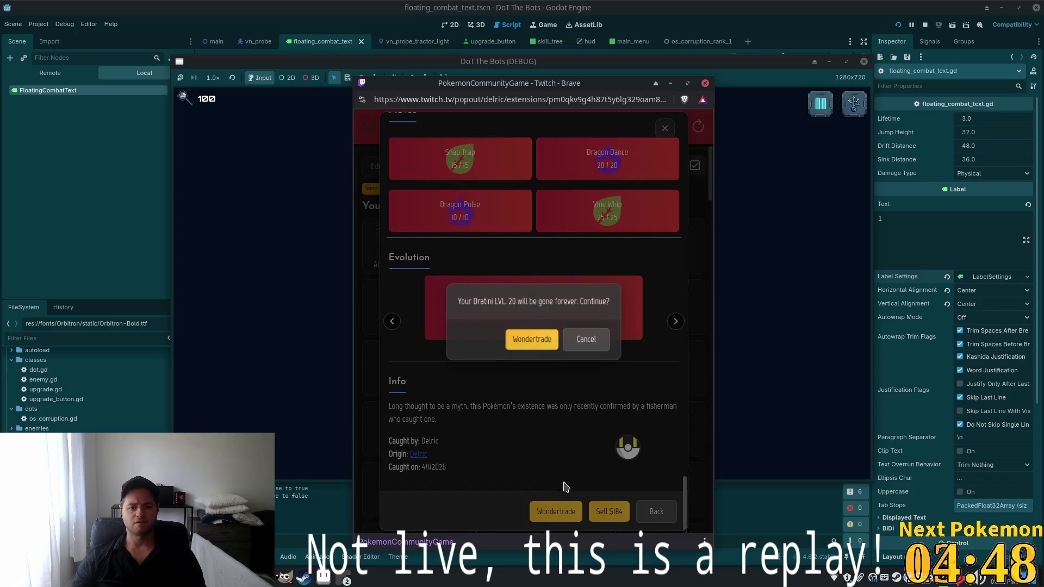
click(525, 346)
Dismiss the received Sandshrew, check missions, and inspect the Mysterious Candy in the inventory
click(613, 432)
click(664, 133)
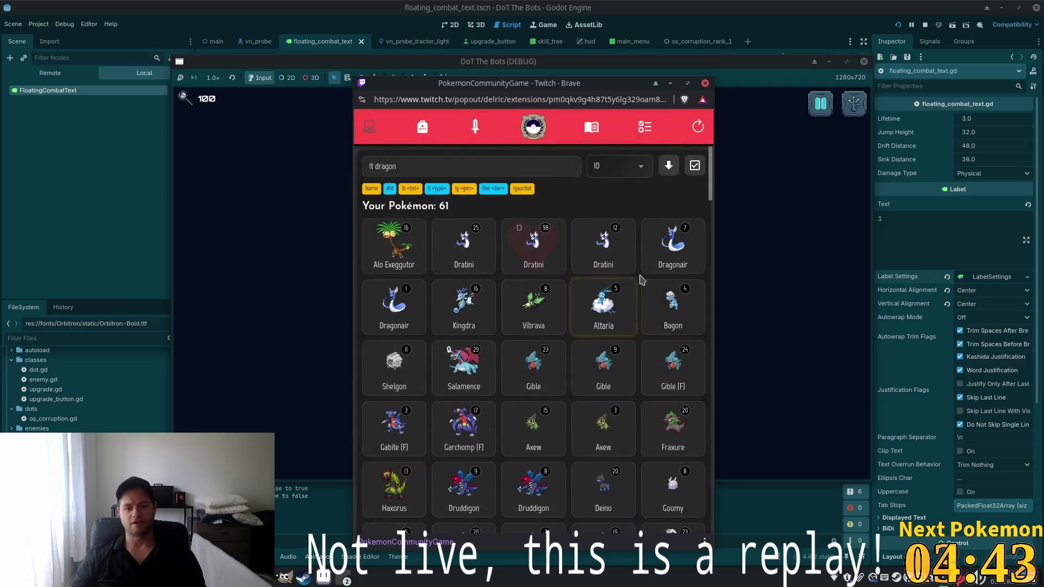
click(645, 126)
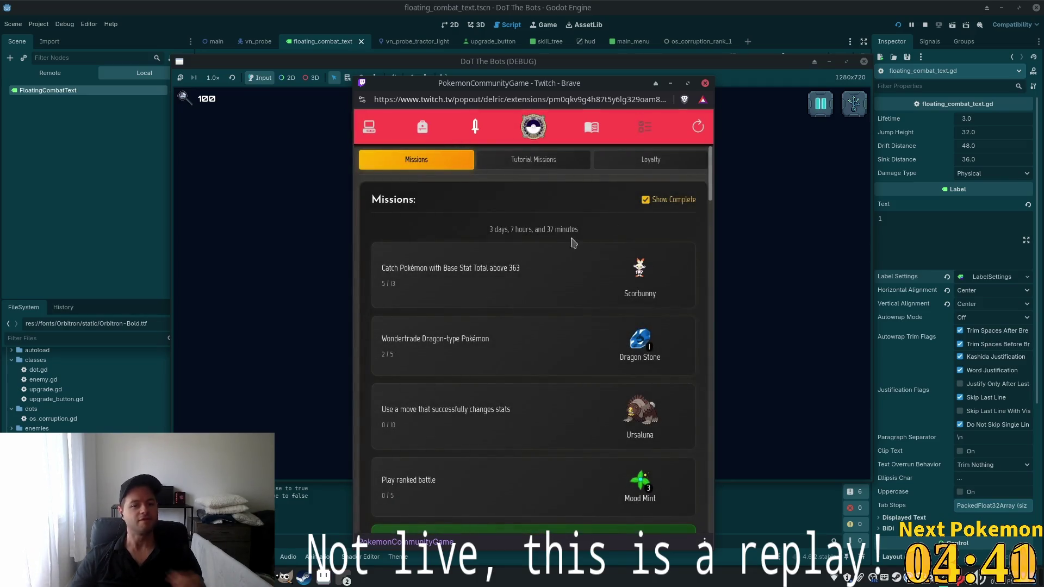
click(423, 127)
scroll(489, 392, down, 10)
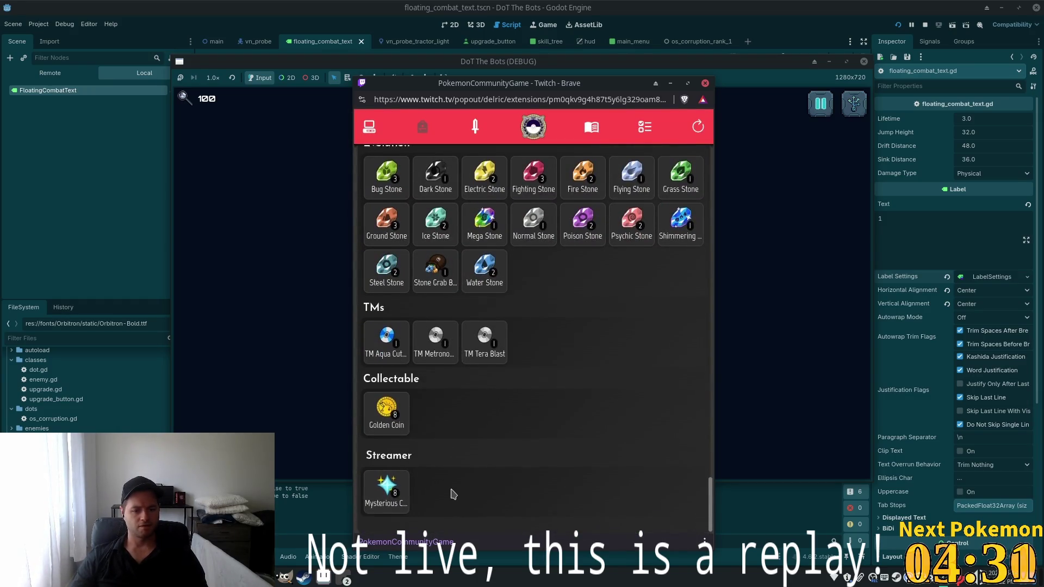
click(369, 493)
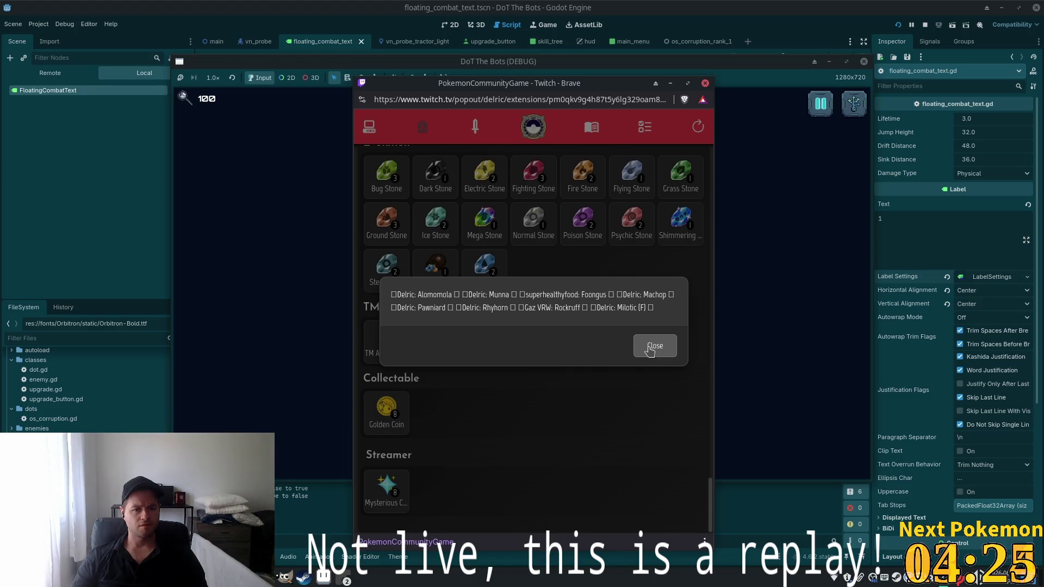
click(653, 346)
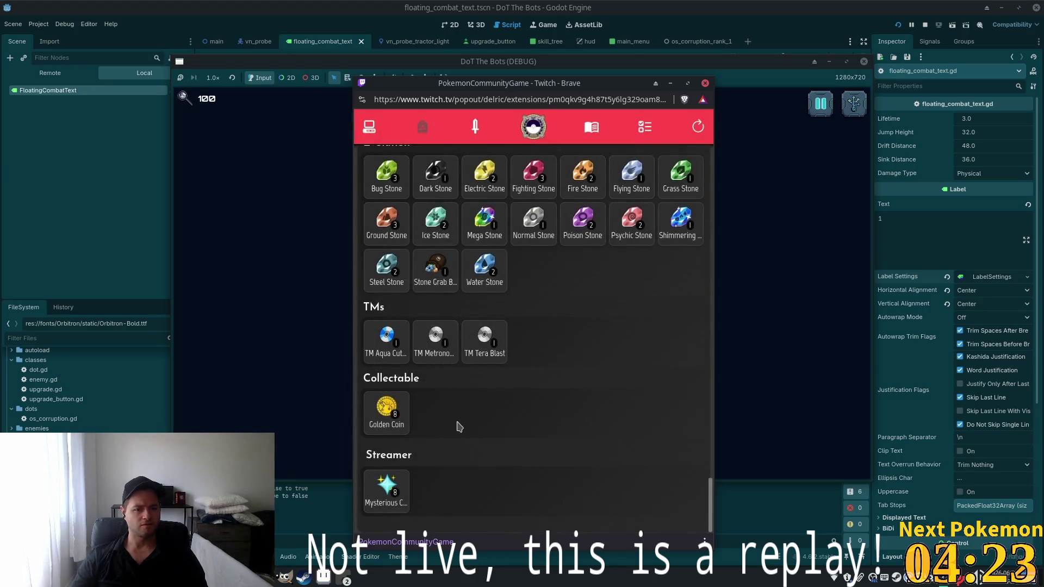
Use a Wonder Pass from the item inventory, then return to the Pokémon list
scroll(457, 421, up, 2)
scroll(544, 383, up, 4)
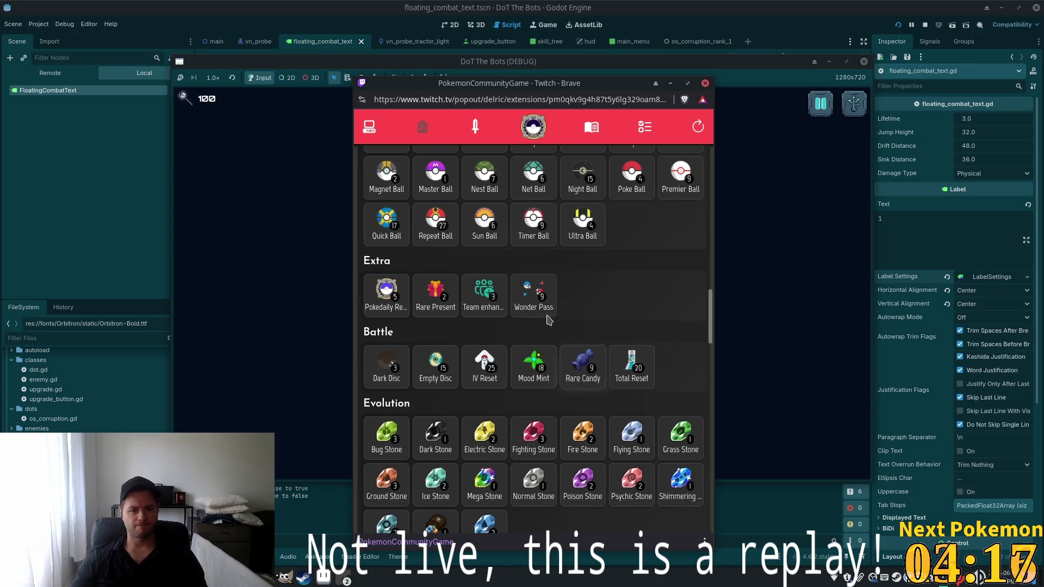
click(534, 302)
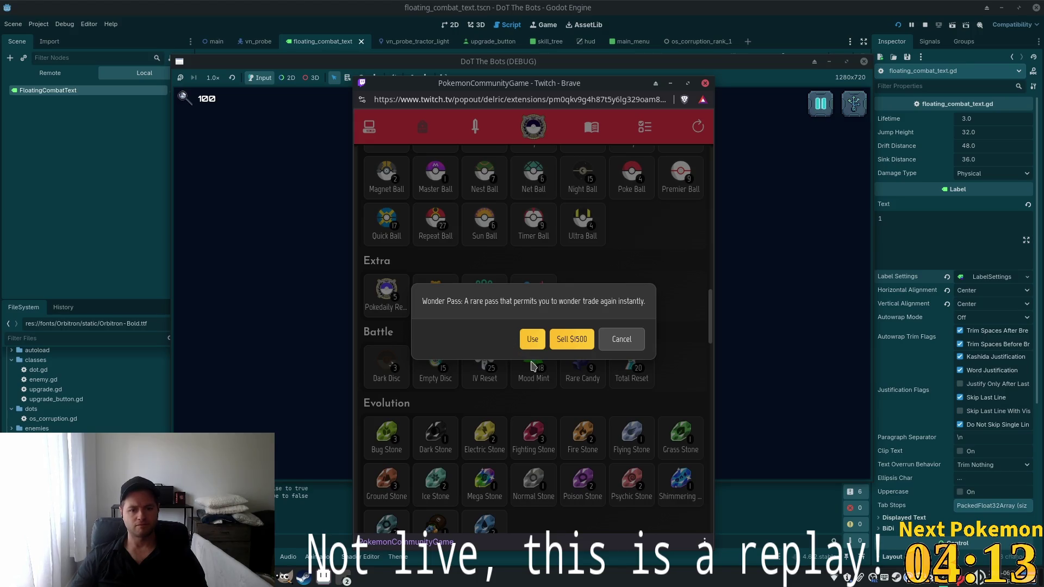
click(528, 344)
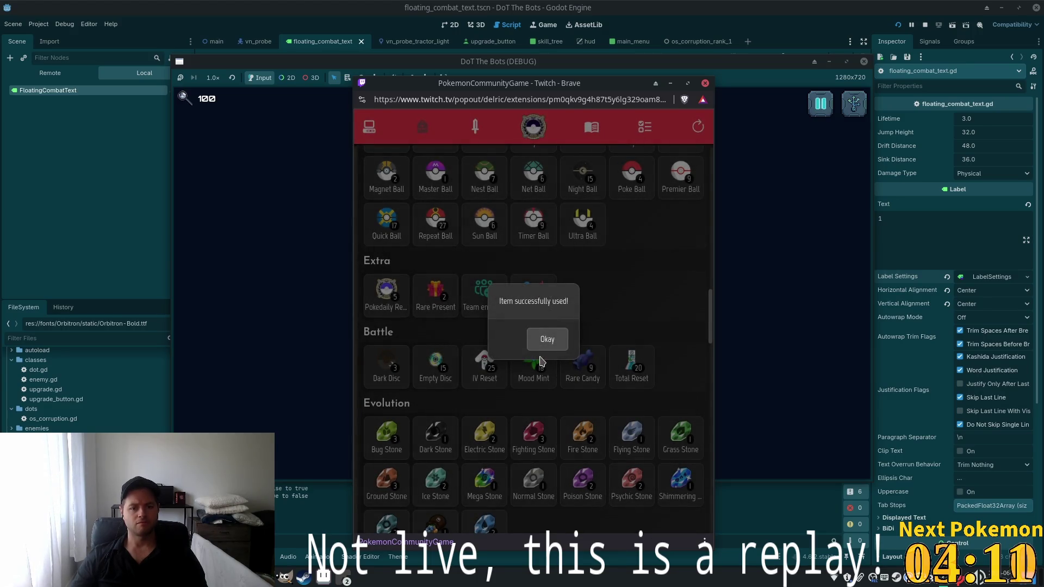
click(547, 339)
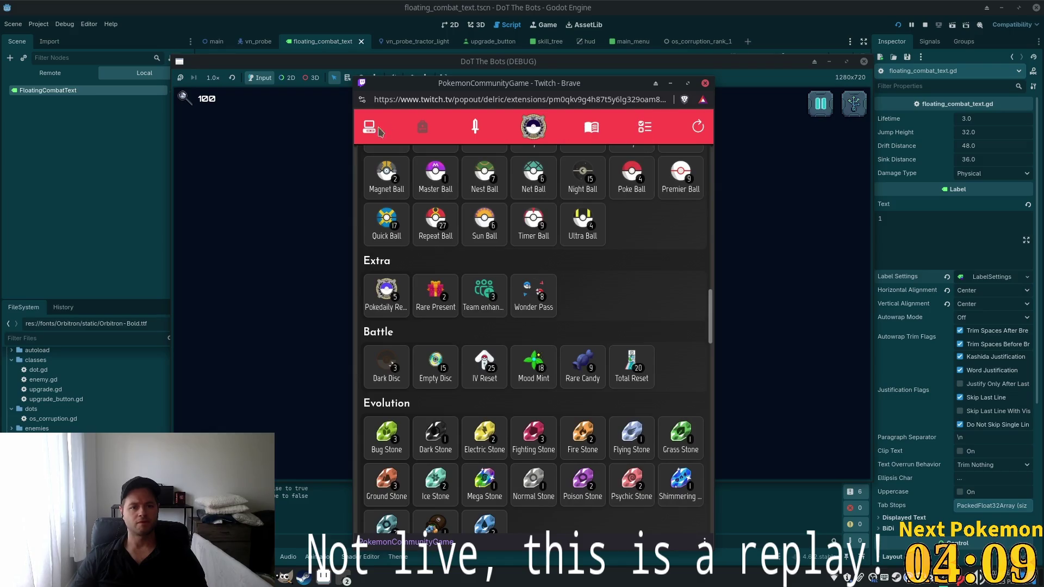
click(369, 127)
Search the collection for 'lt dragon', sort by ID, and glance at the level 9 Gible
click(488, 172)
text(lt dragon)
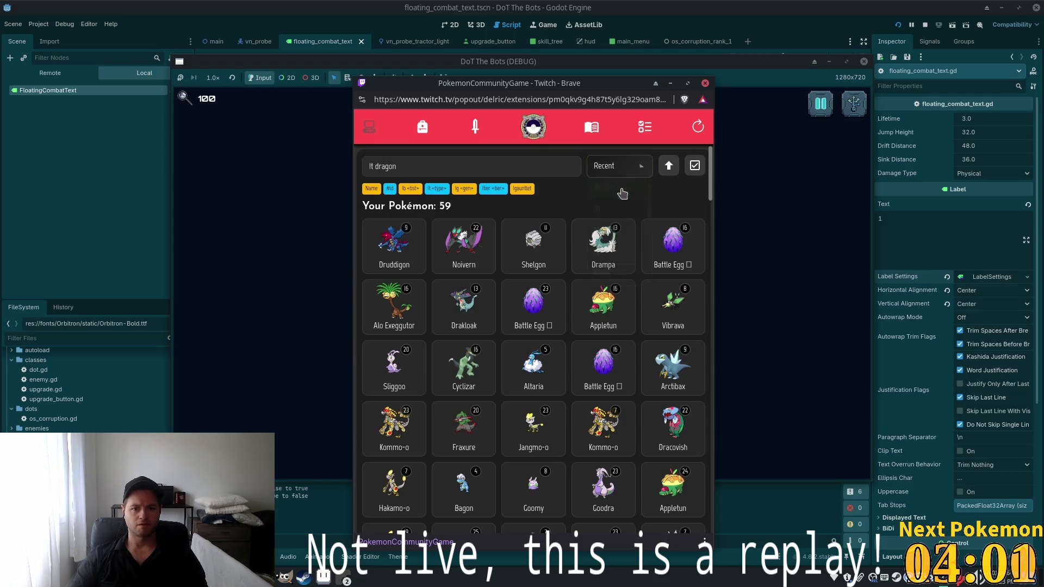
click(626, 169)
click(624, 209)
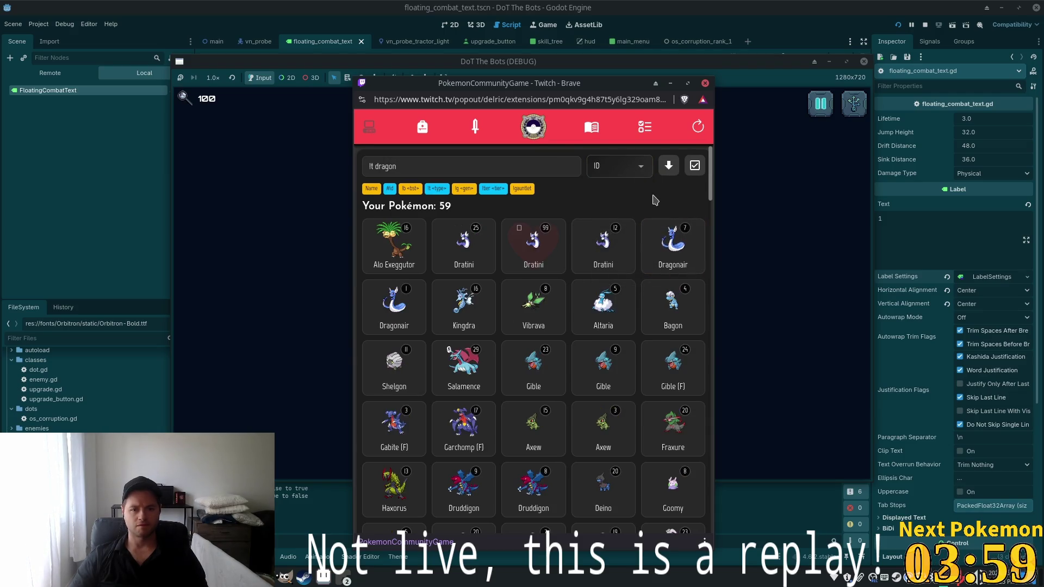
scroll(510, 202, down, 1)
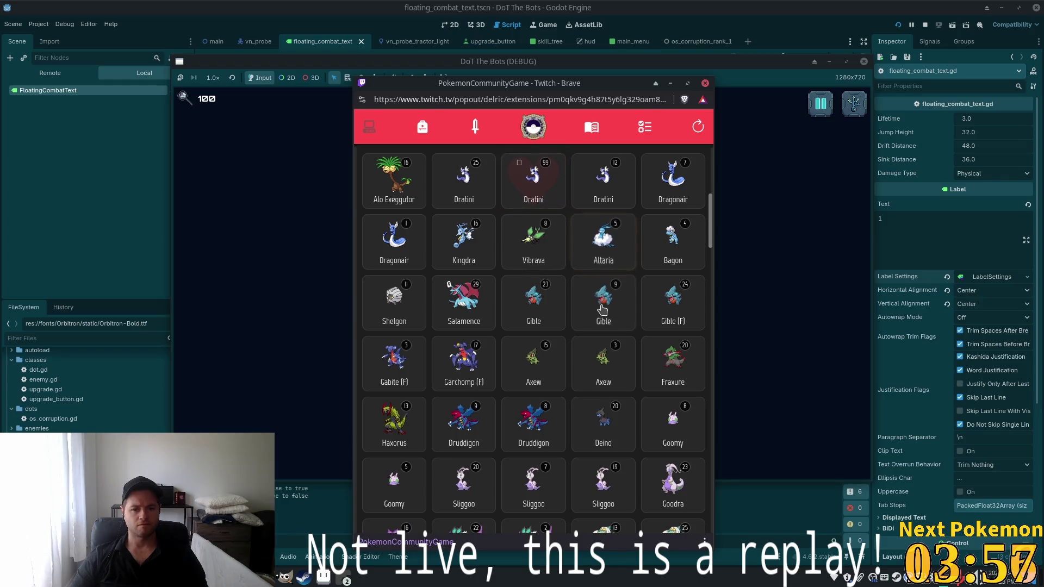
click(601, 303)
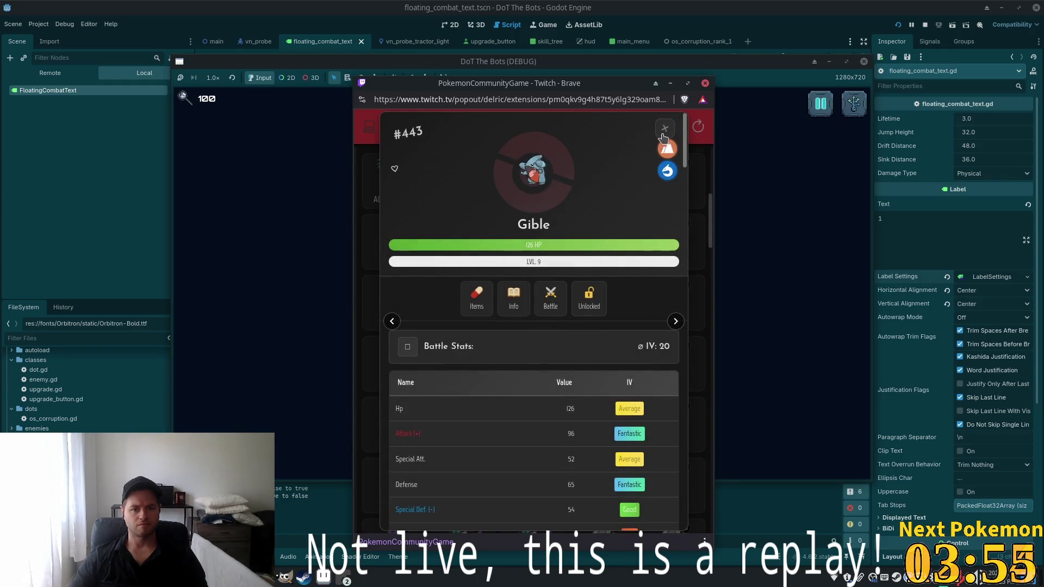
click(664, 128)
Wonder trade the female level 24 Gible, close the received Beldum, and view missions
click(660, 214)
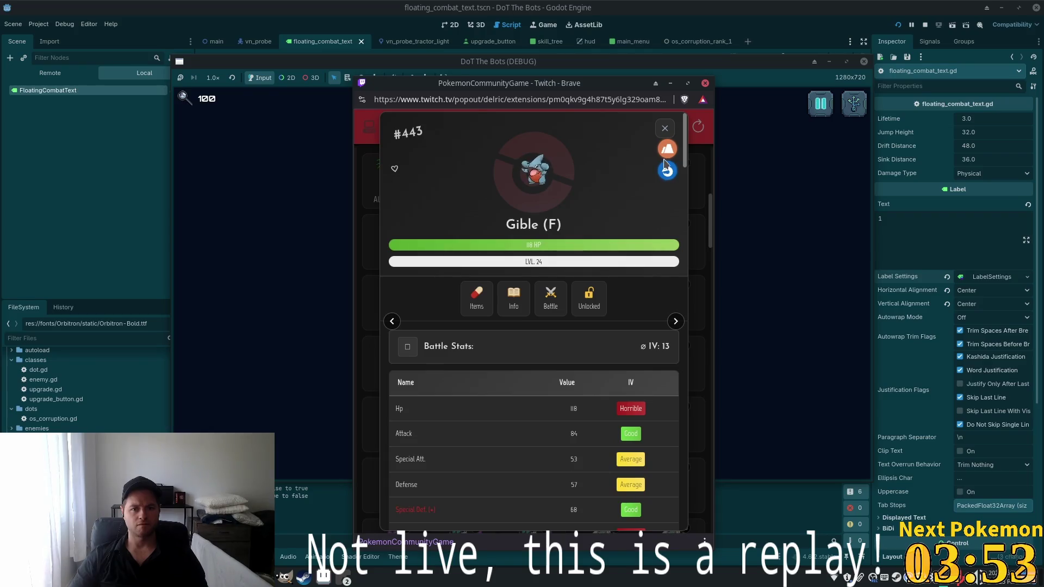
scroll(455, 461, down, 10)
click(549, 514)
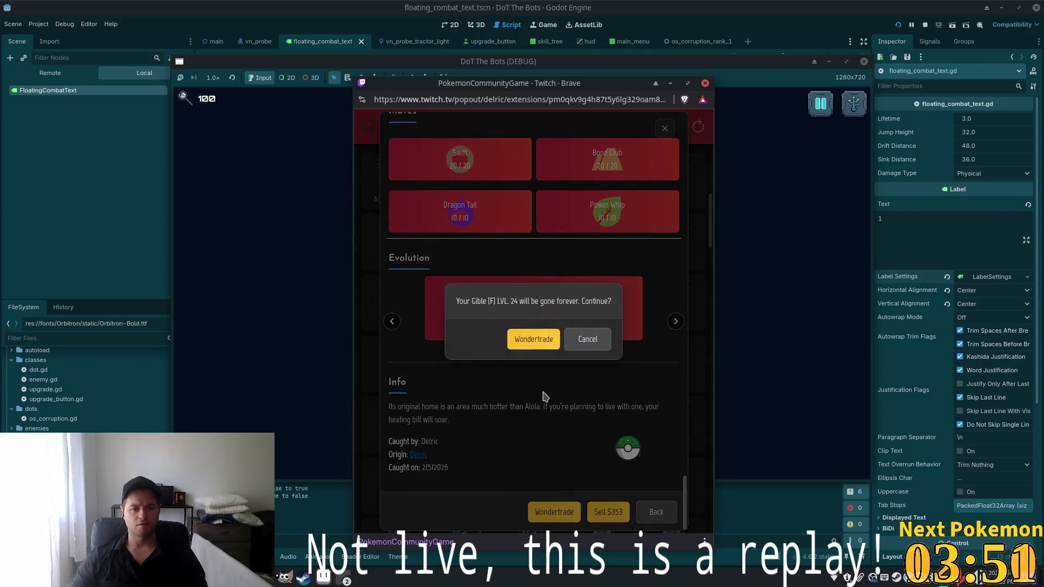
click(532, 340)
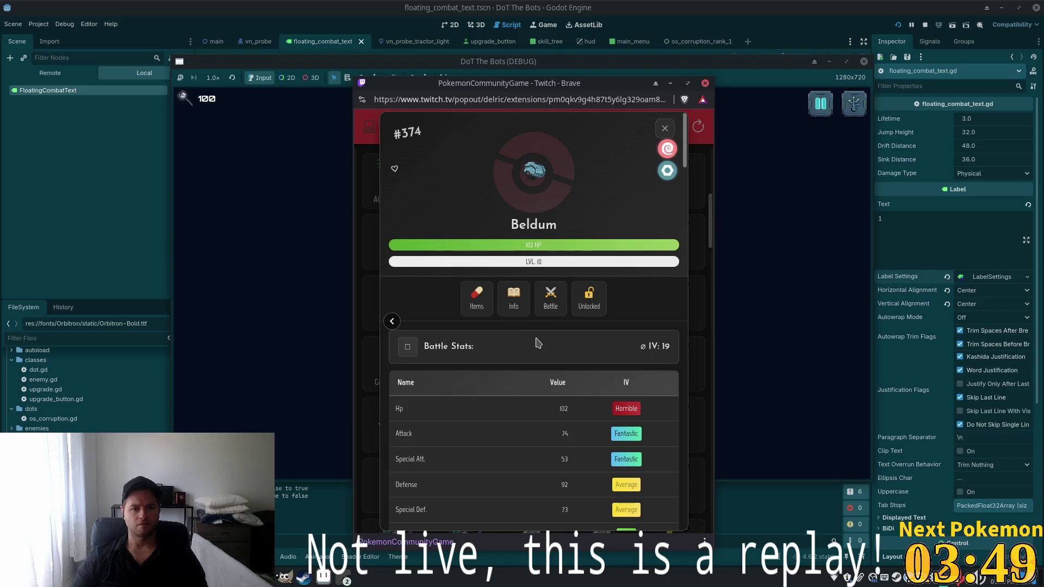
click(663, 129)
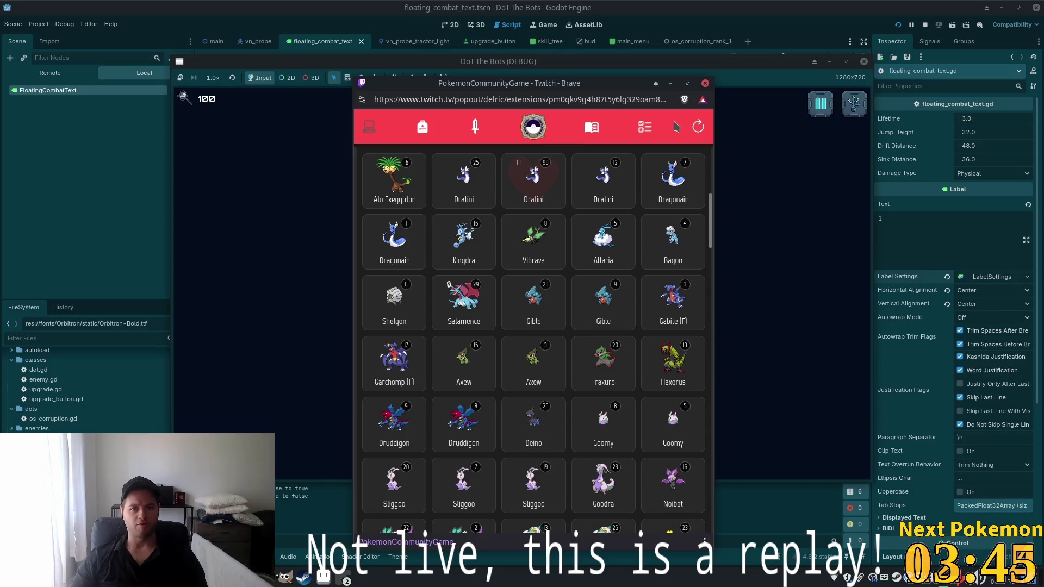
click(645, 127)
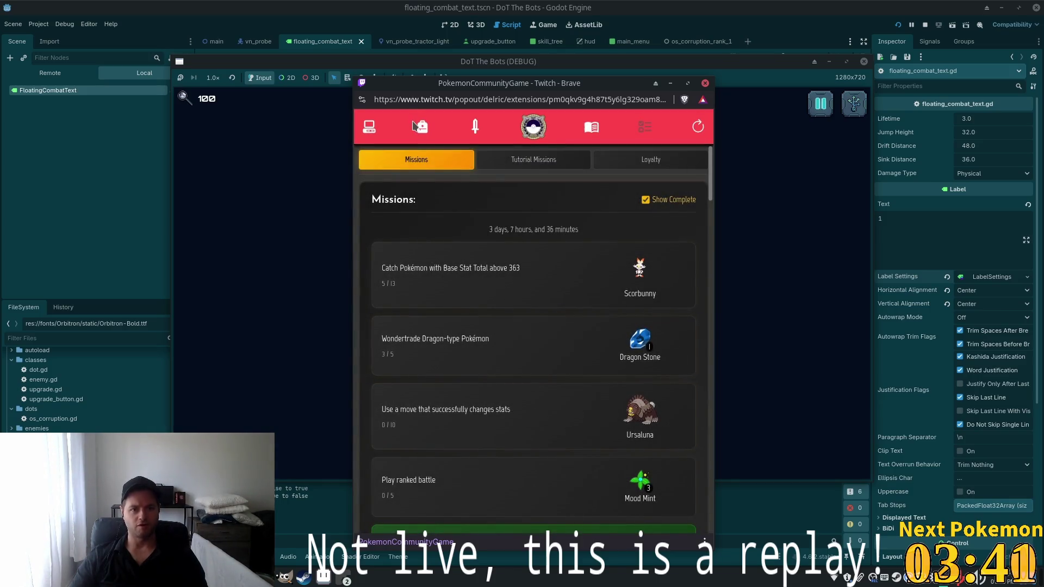
Use another Wonder Pass from the items page and return to the Pokémon list
click(422, 128)
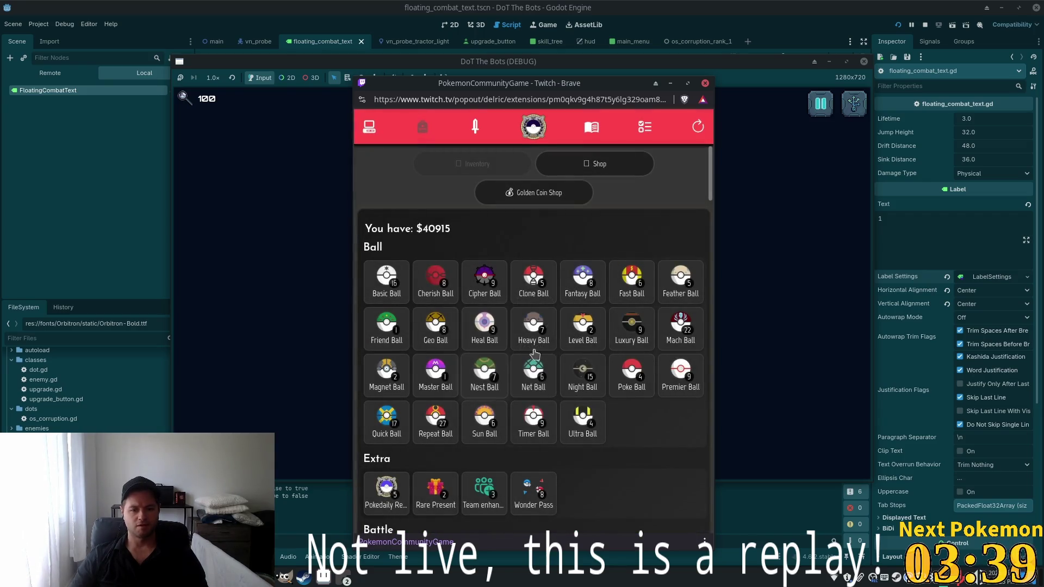
scroll(534, 381, down, 1)
click(532, 426)
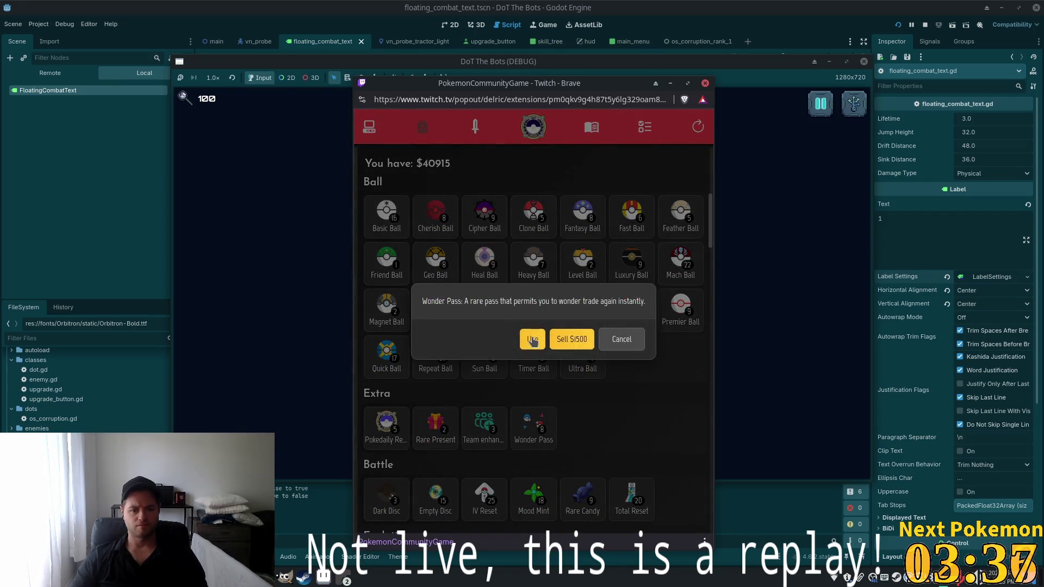
click(533, 340)
click(545, 341)
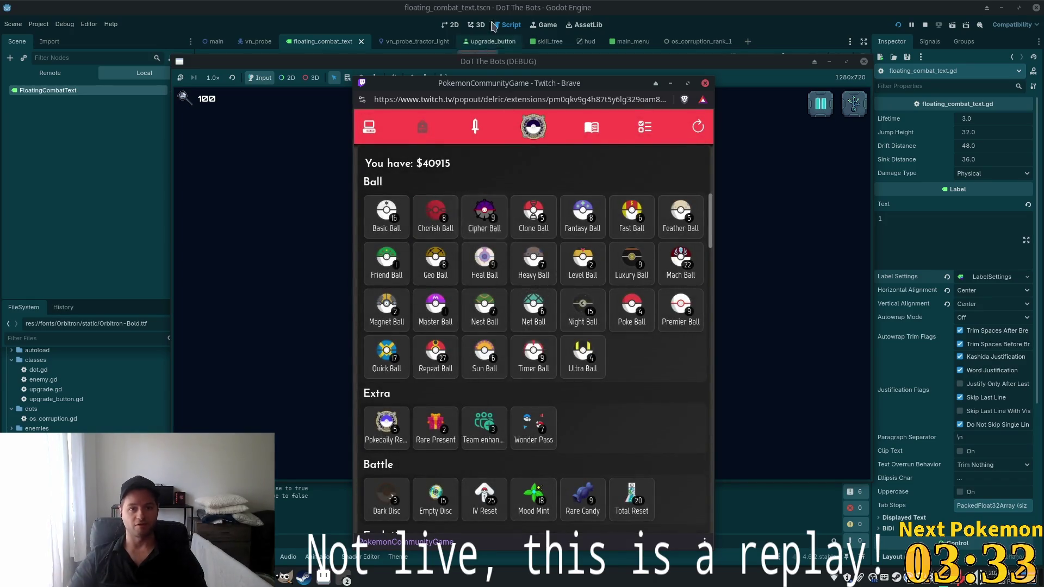
click(368, 129)
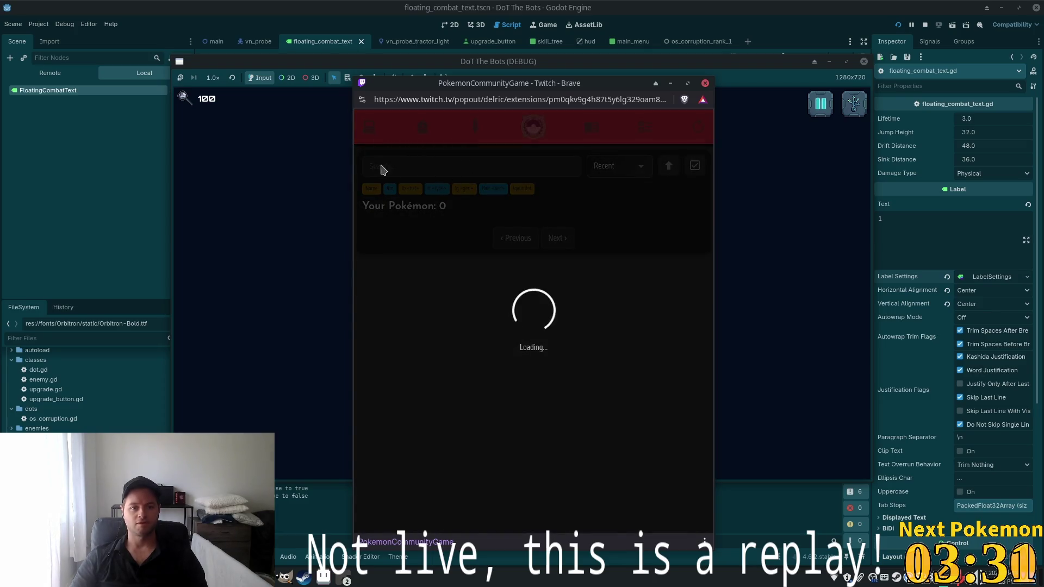
Filter the collection with 'lt dragon' and sort the results by ID
text(lt dragon)
drag(617, 191, 612, 175)
click(623, 159)
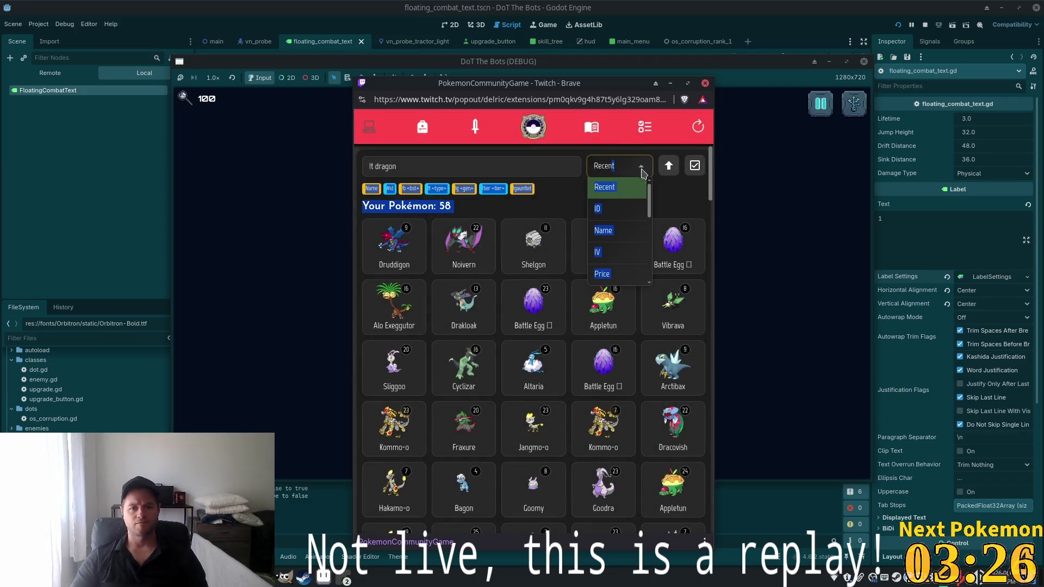
click(612, 219)
scroll(575, 281, down, 1)
scroll(575, 280, down, 3)
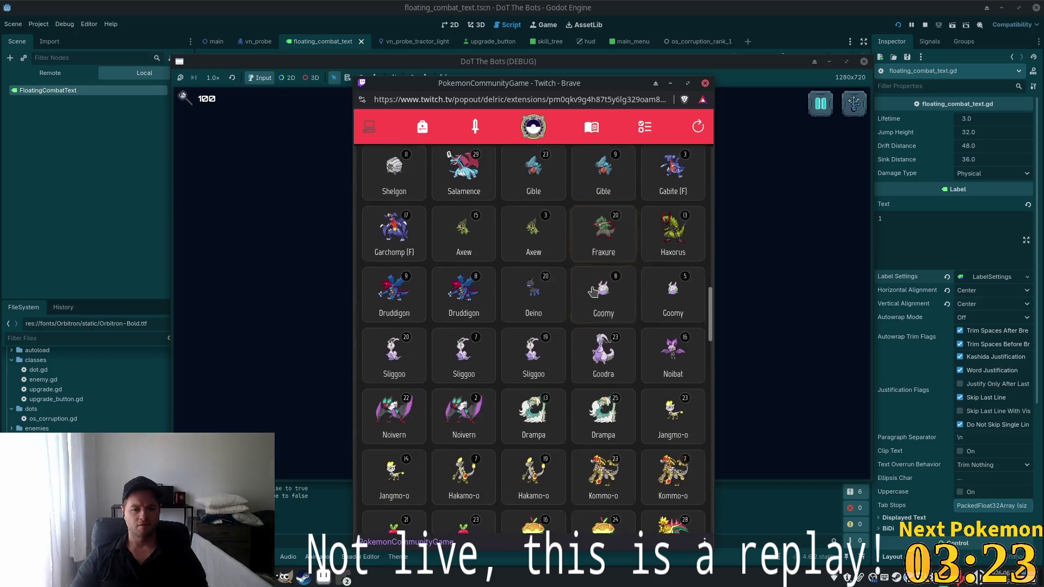
Wonder trade the level 5 Goomy and dismiss the new Frigibax received
click(658, 307)
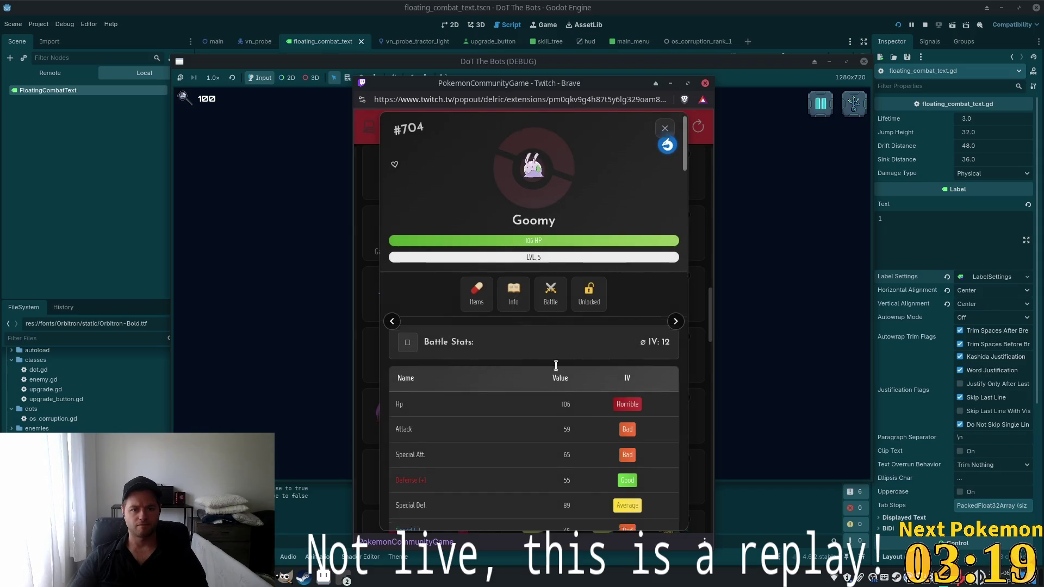
scroll(554, 373, down, 10)
click(556, 508)
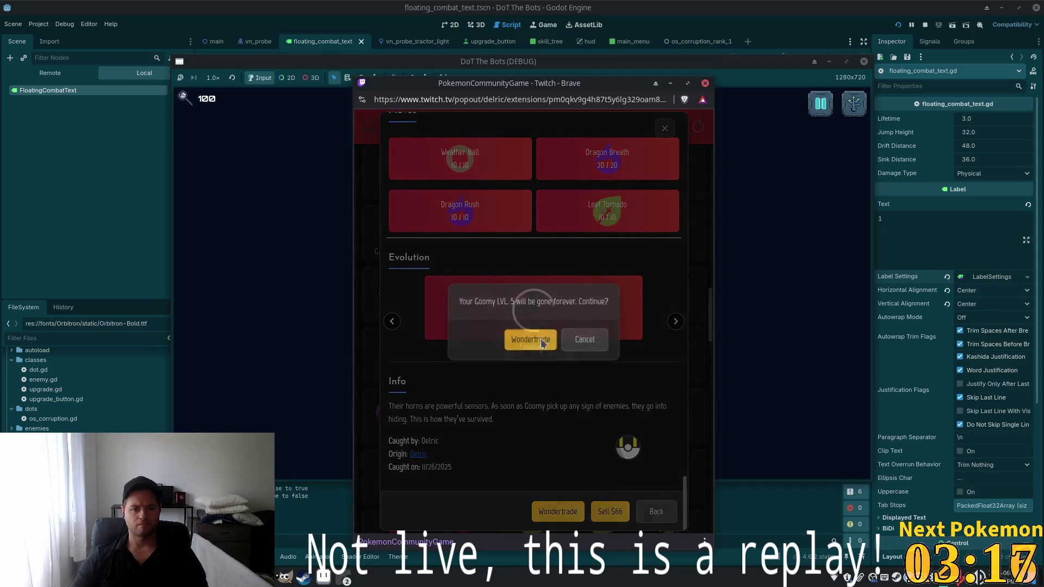
click(522, 338)
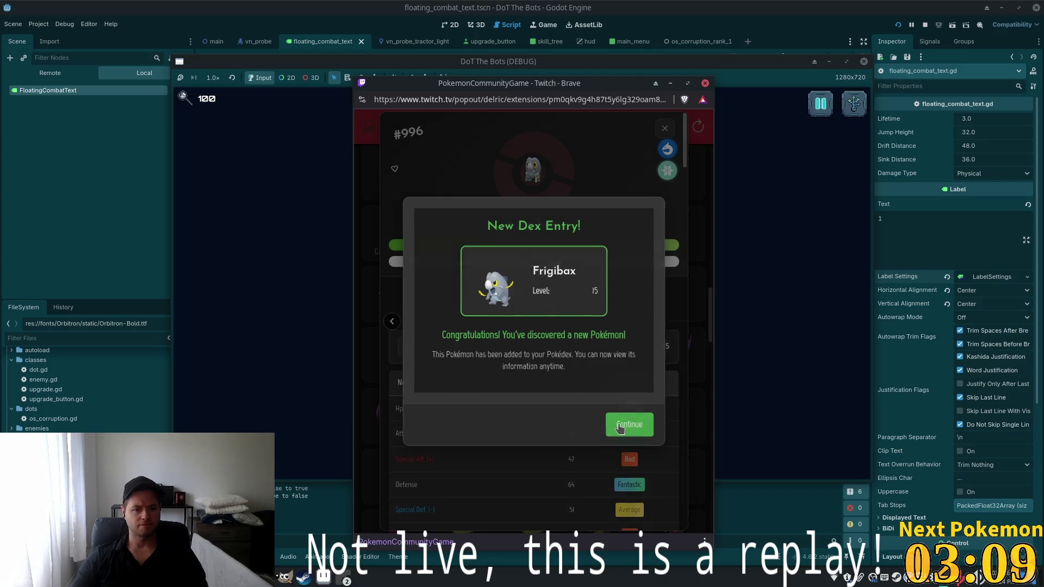
click(619, 430)
click(667, 128)
Wonder trade the level 7 Sliggoo, spending a Wonder Pass to skip the cooldown
scroll(522, 338, down, 3)
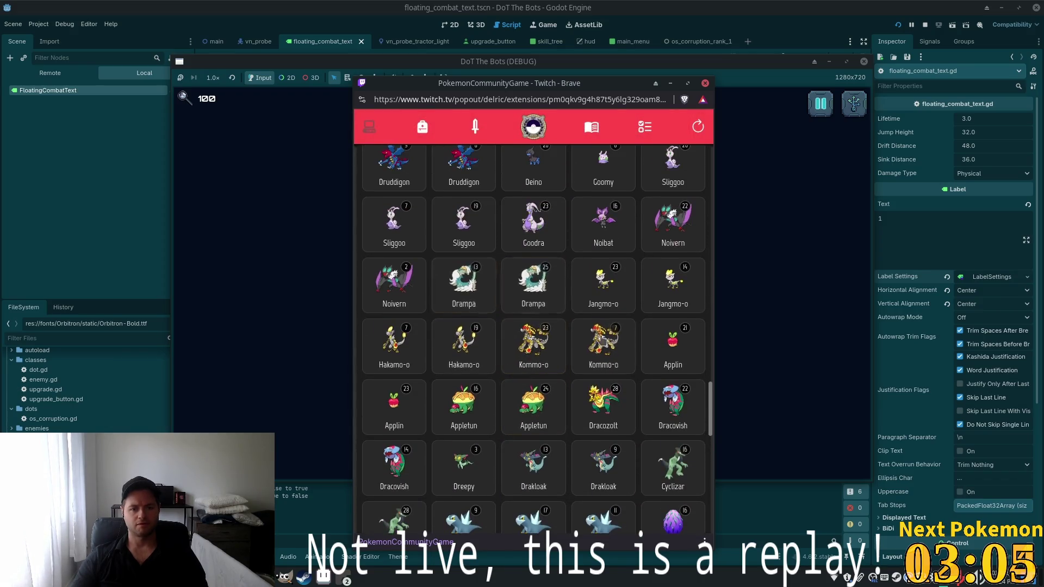
scroll(533, 326, up, 3)
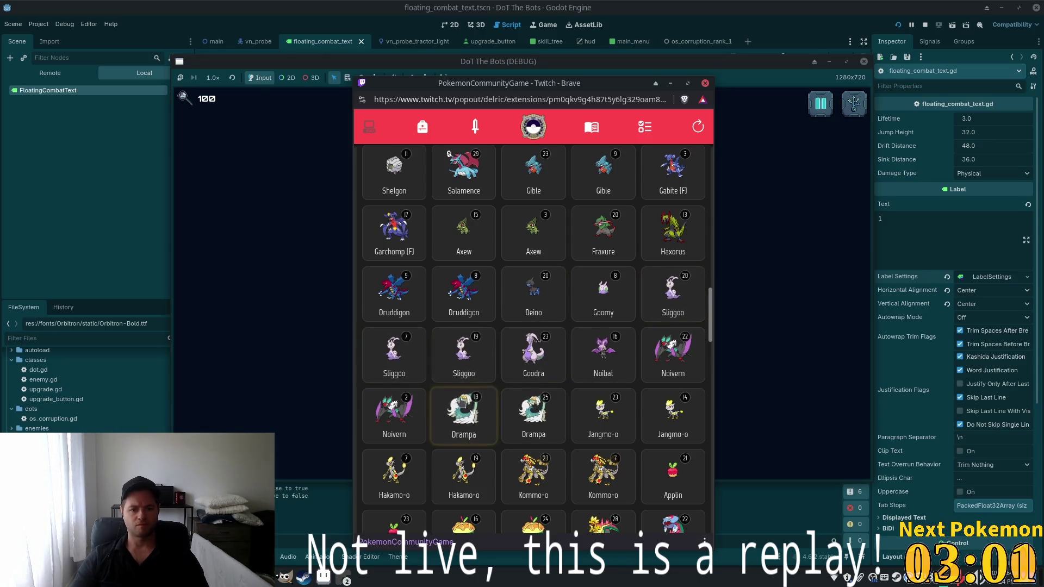
click(403, 377)
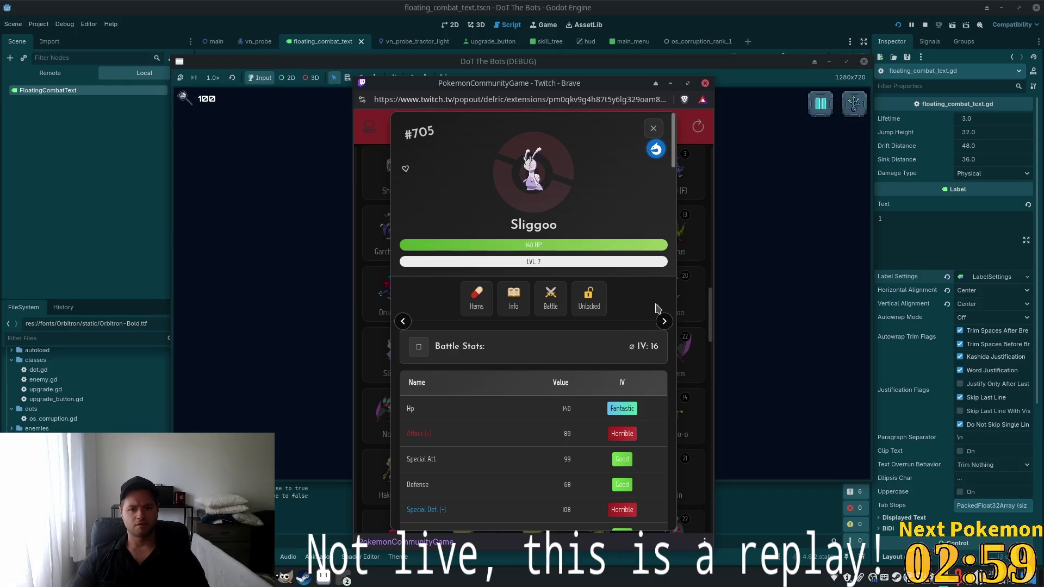
click(653, 128)
scroll(634, 180, up, 5)
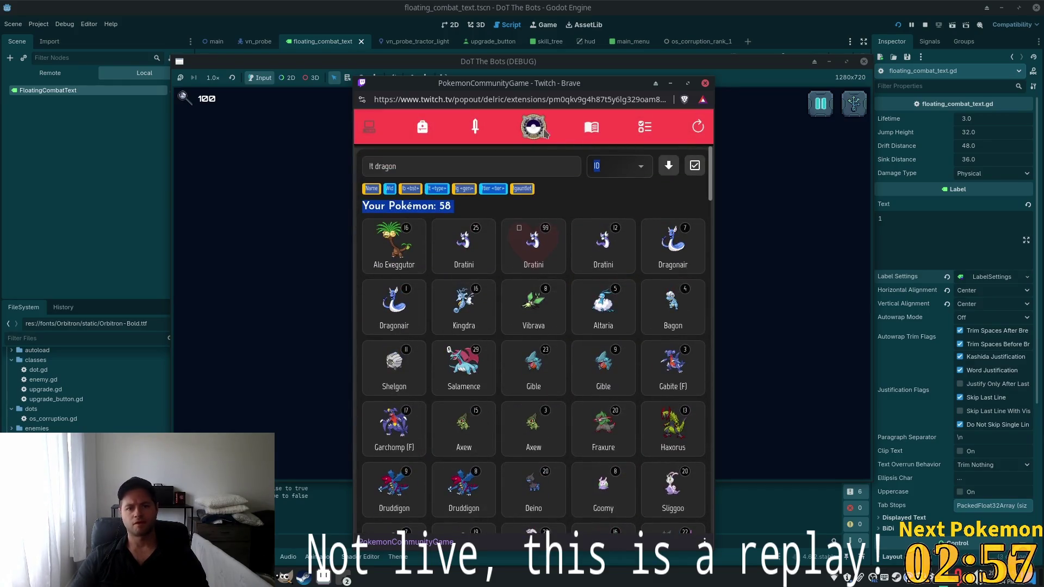
scroll(435, 155, down, 5)
click(397, 368)
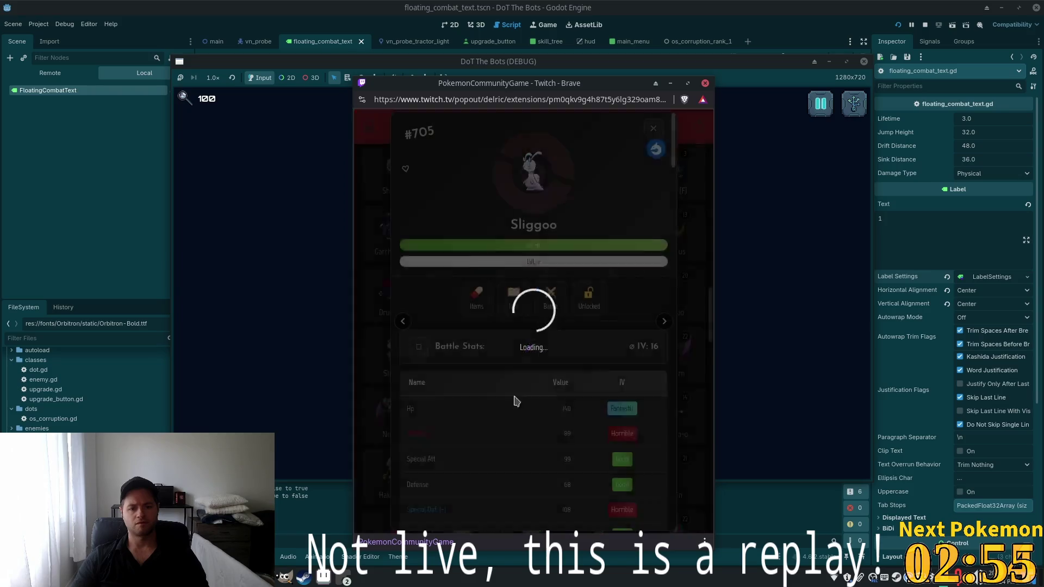
scroll(534, 395, down, 10)
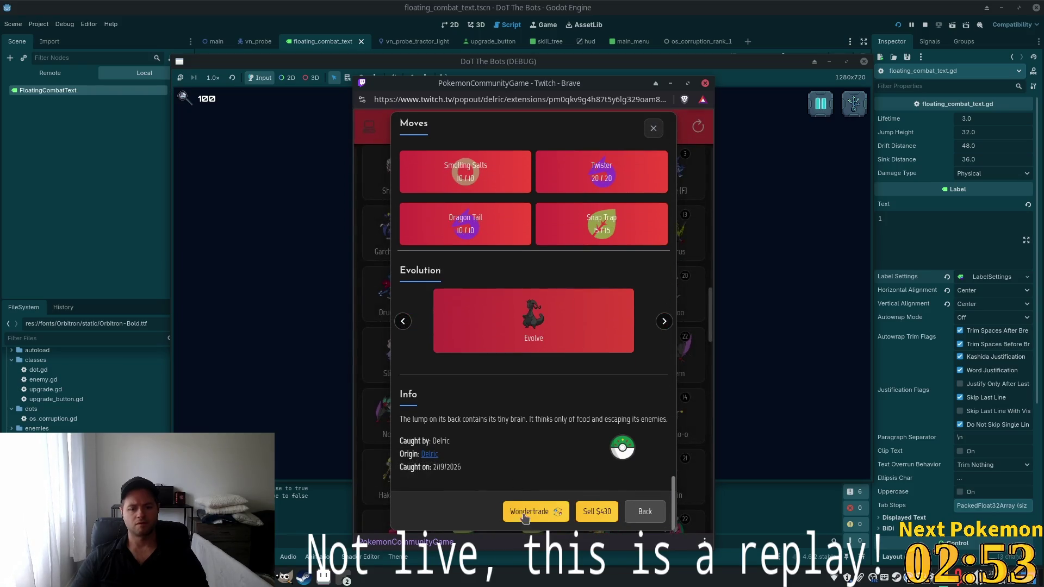
click(523, 514)
click(467, 320)
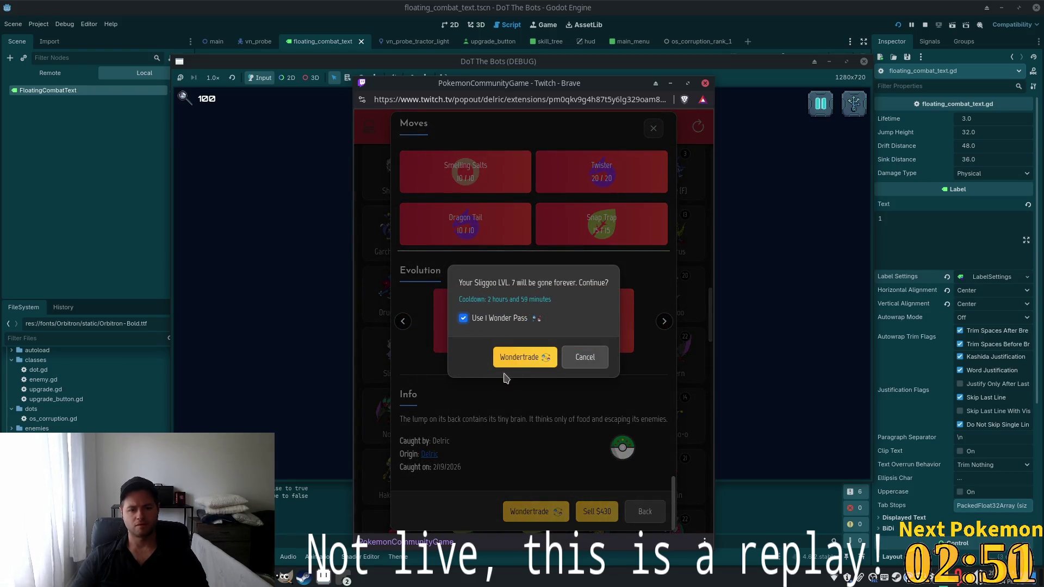
click(519, 359)
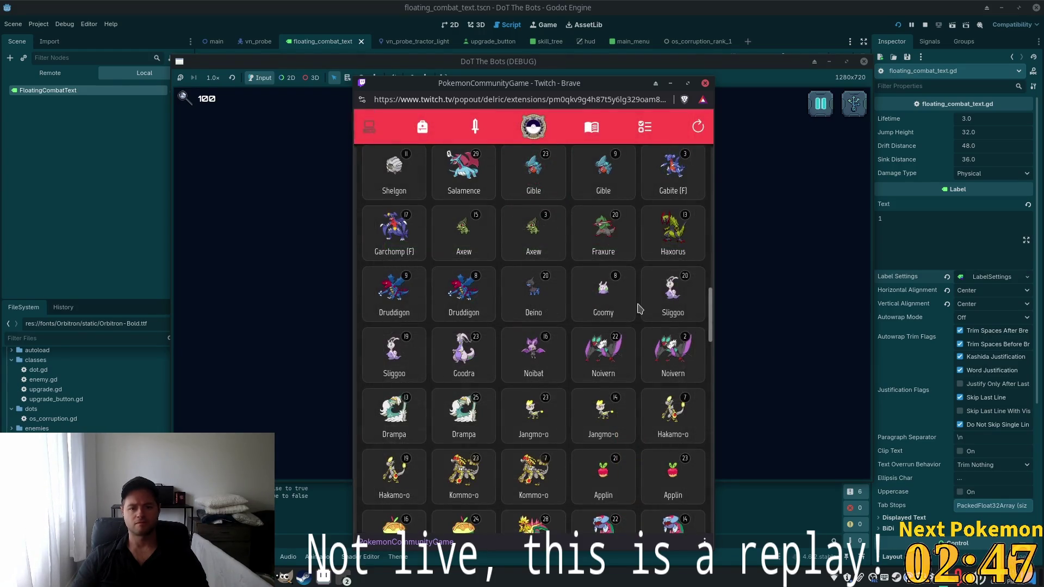
Check the missions page, search the list for 'or', then switch back to Godot
click(645, 127)
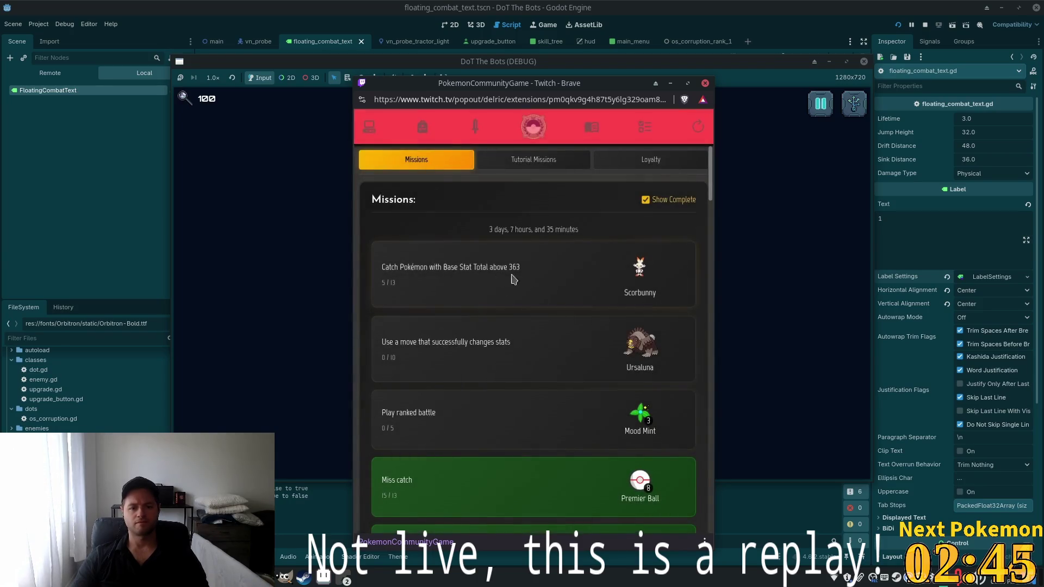
scroll(516, 311, down, 3)
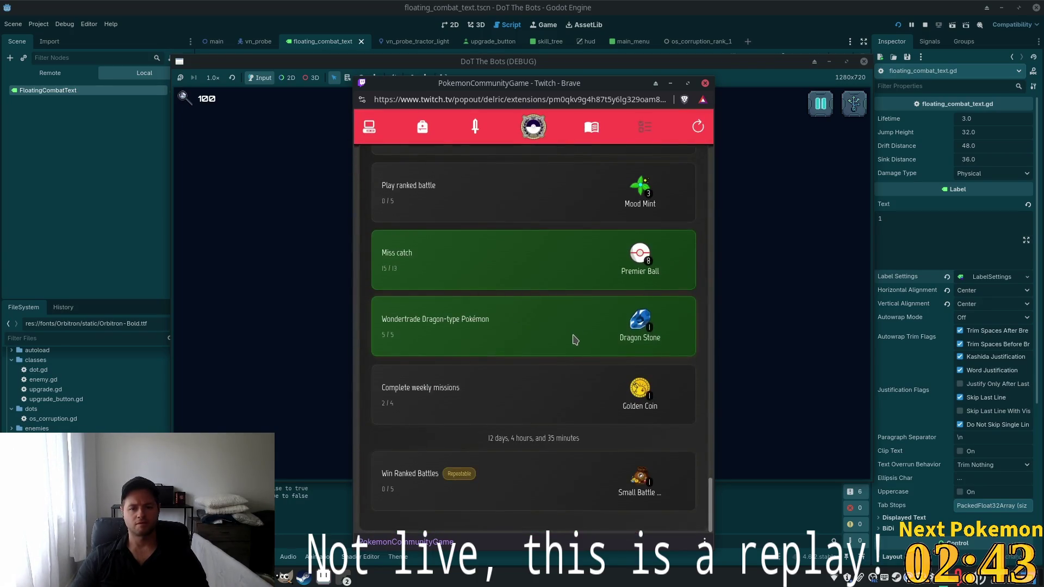
scroll(578, 340, up, 6)
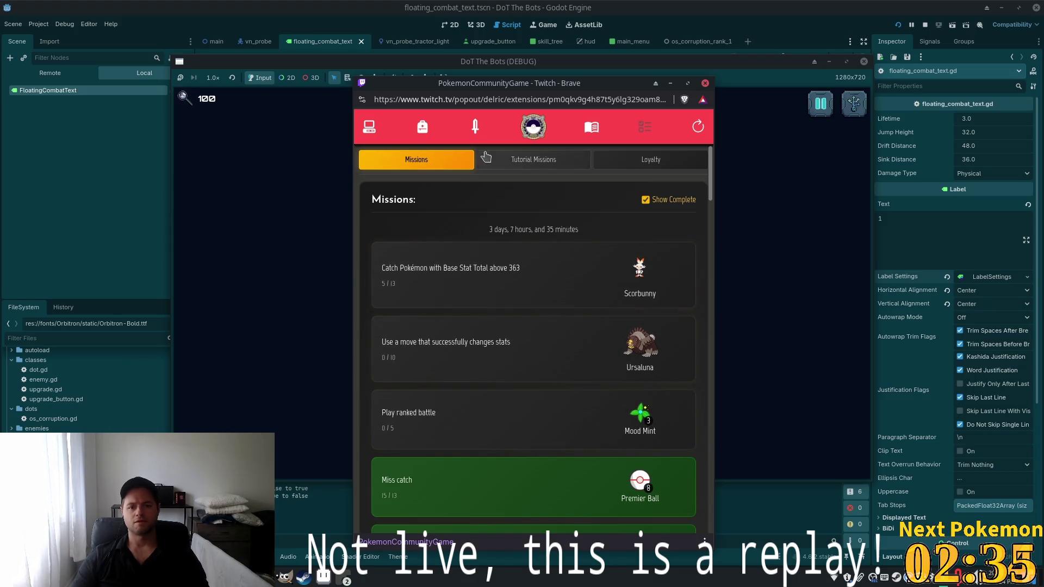
click(374, 134)
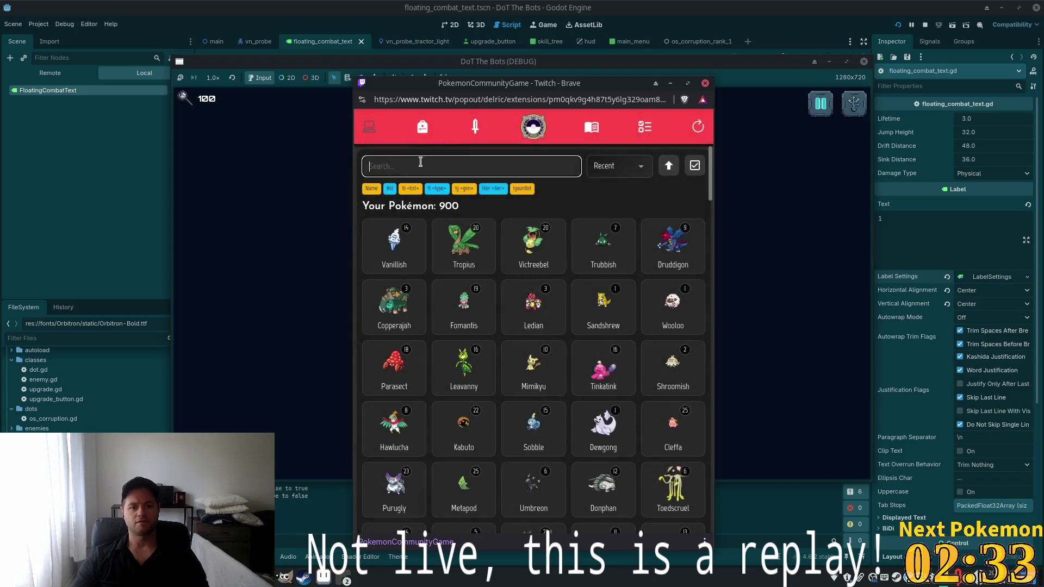
text(scor)
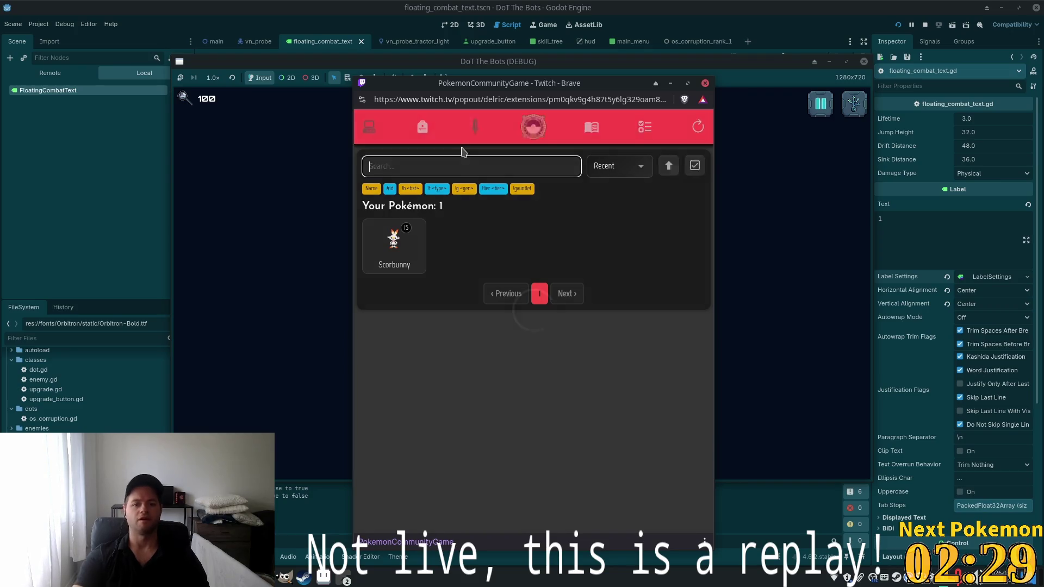
key(alt+Tab)
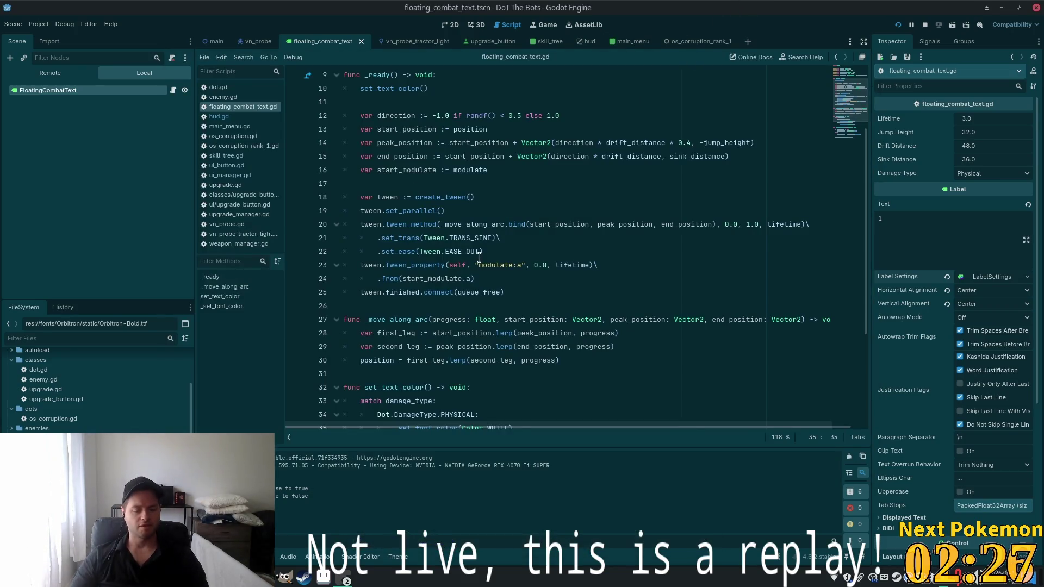
Click into the script at line 22, peek at the system audio controls, then switch to Cursor
click(479, 256)
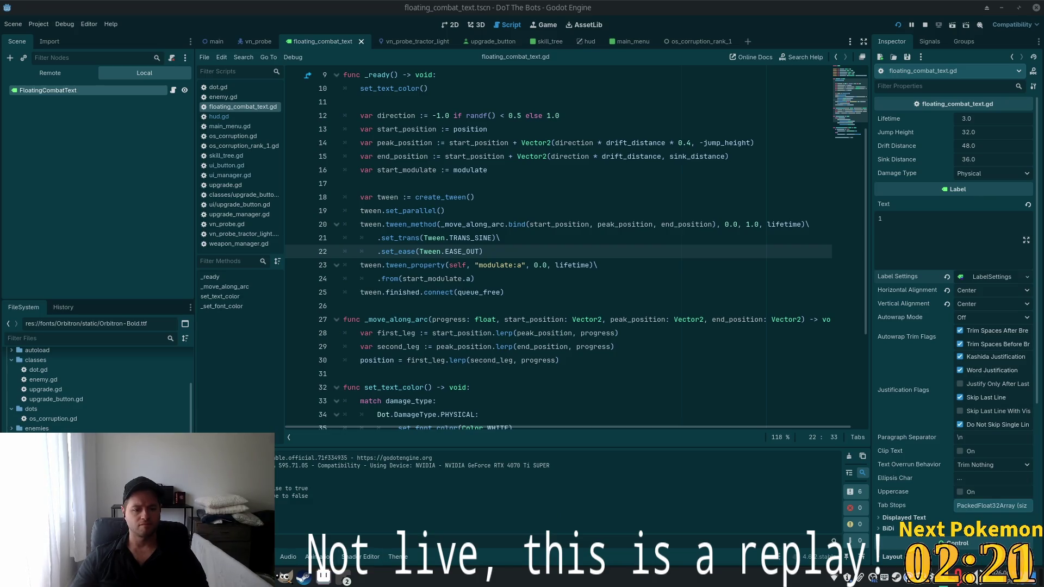
click(980, 576)
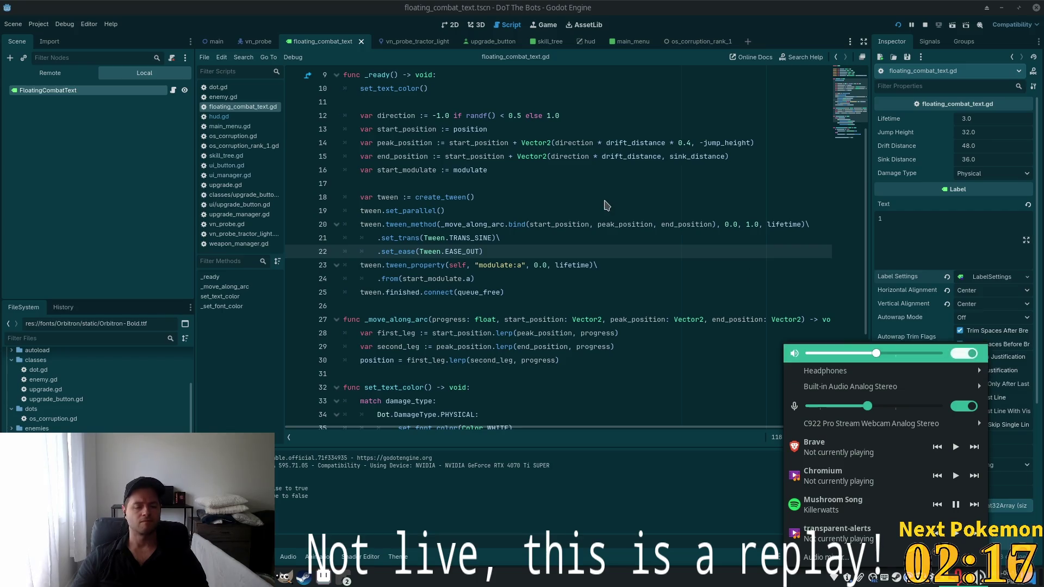
key(Escape)
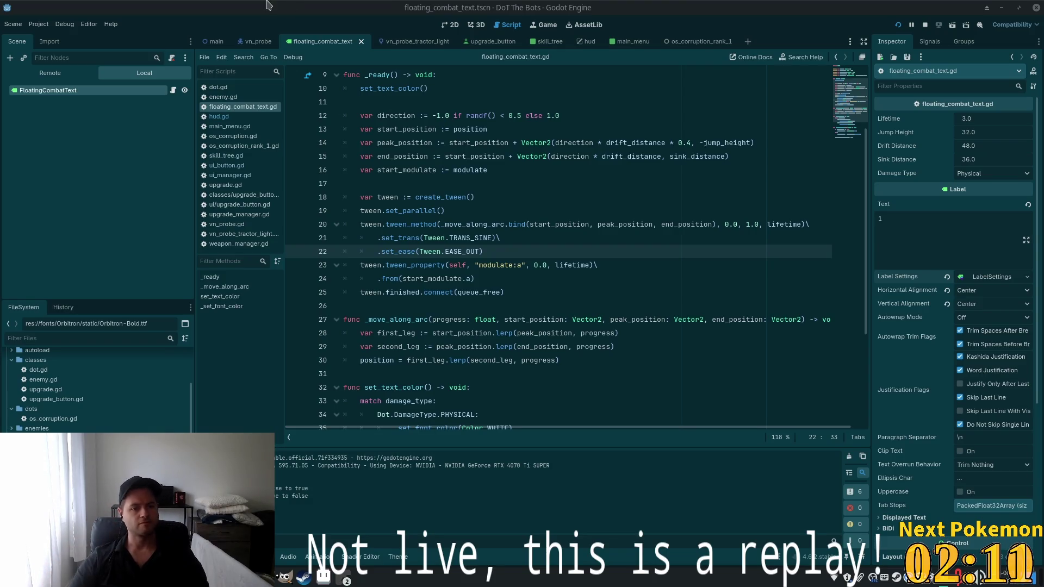
key(alt+Tab)
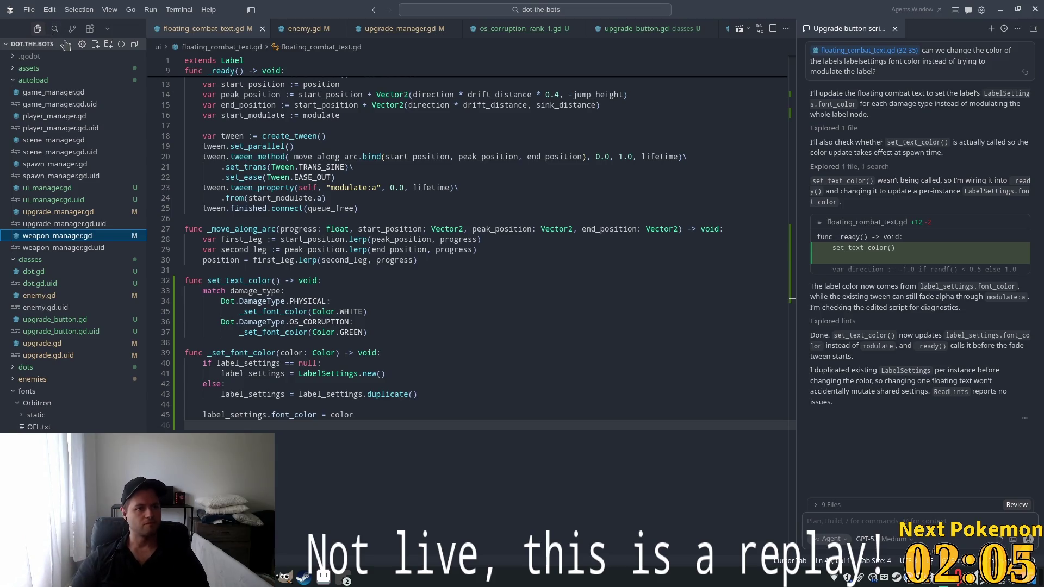
Open Cursor Settings with Ctrl+Shift+J
key(ctrl+shift+j)
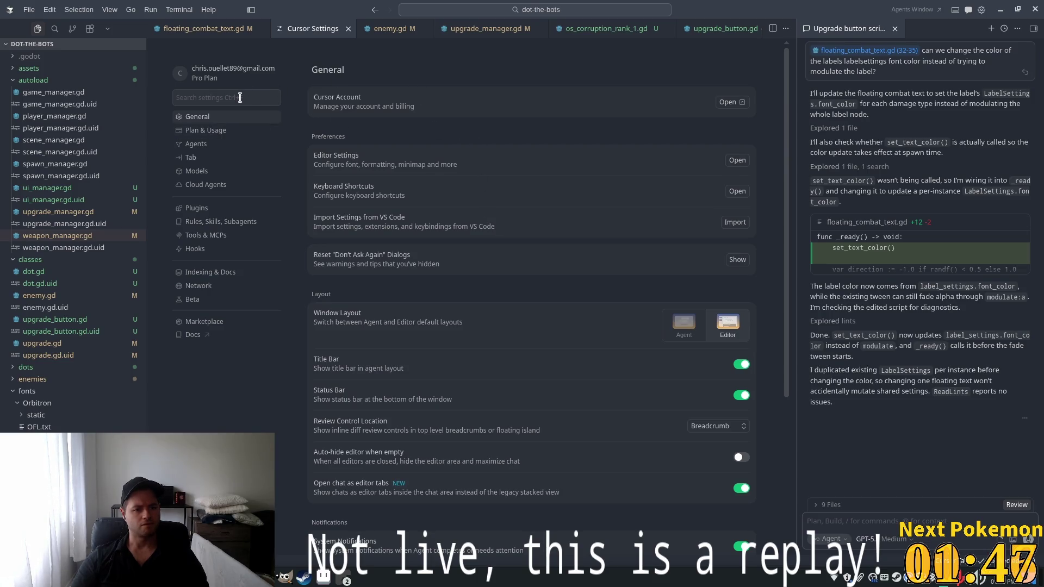
Scroll the General settings, focus the settings search, and zoom Cursor's interface in one step
scroll(567, 235, down, 5)
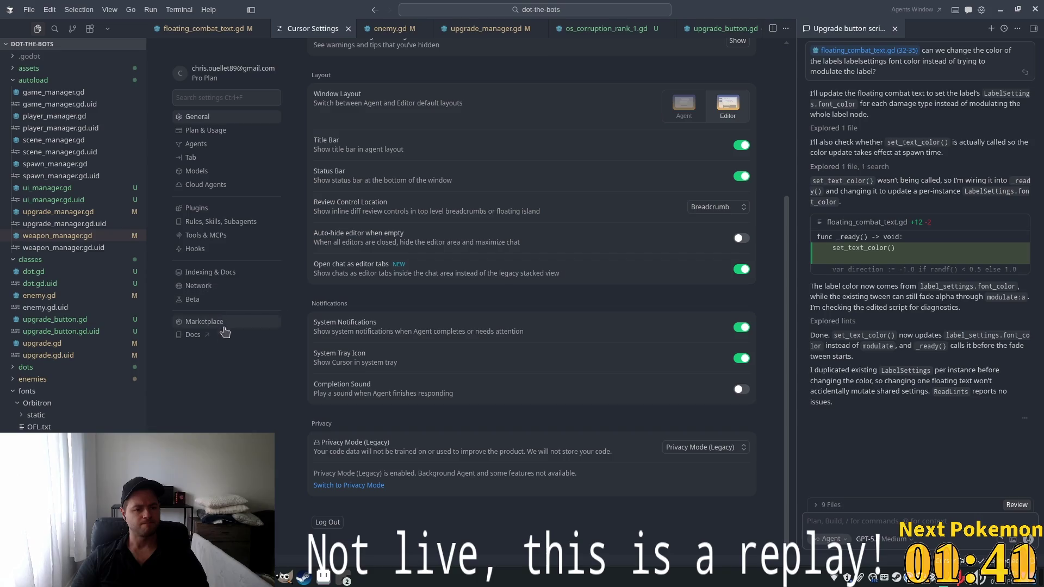
key(ctrl+f)
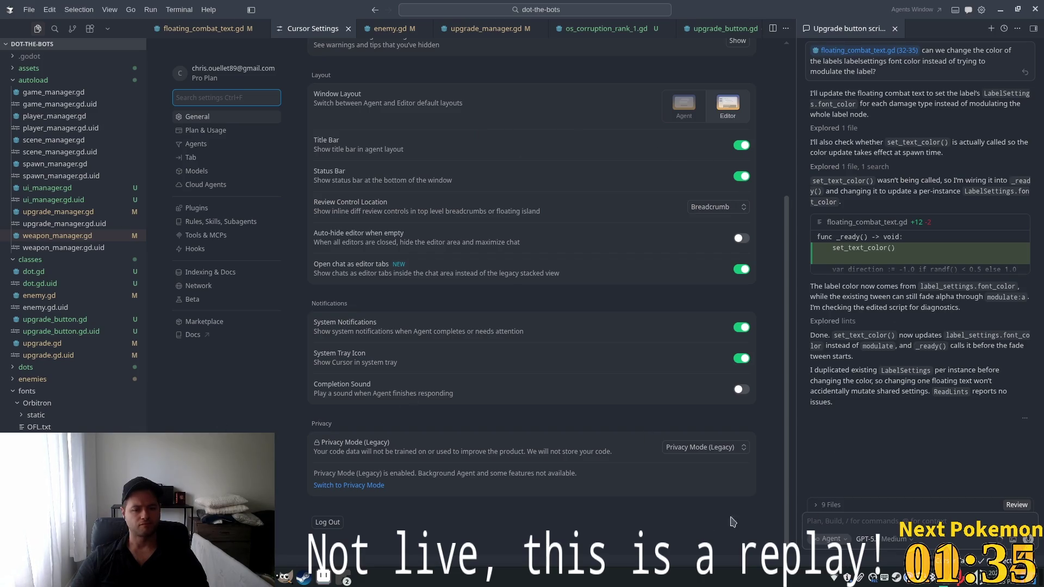
key(alt+Tab)
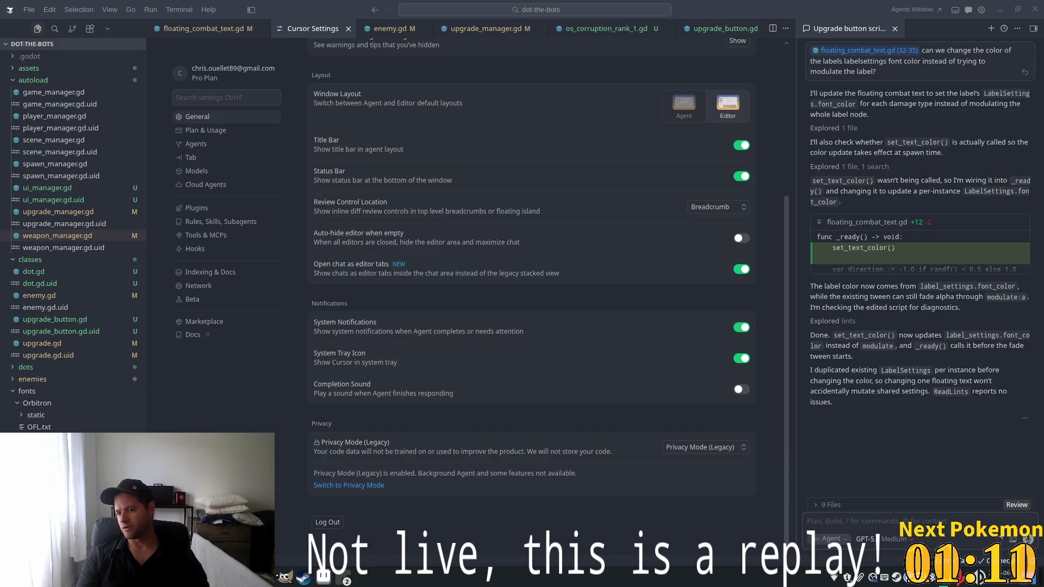
key(ctrl+f)
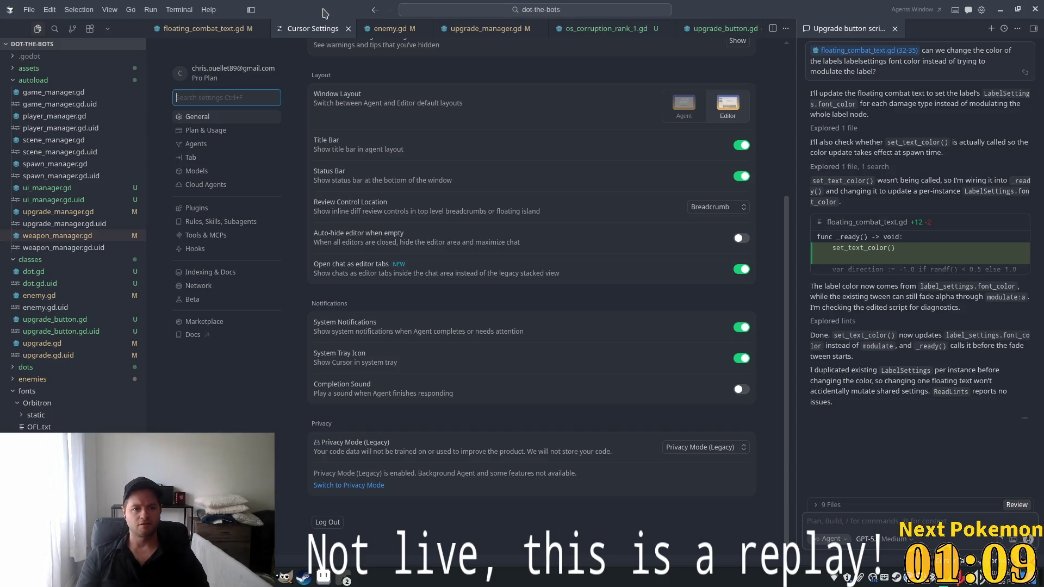
key(ctrl+equal)
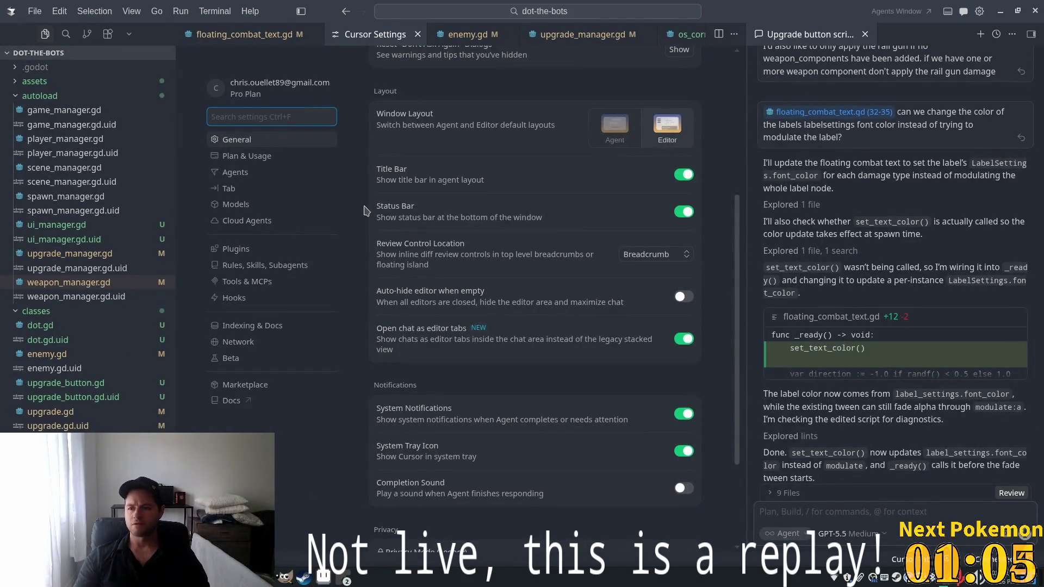
Search settings for 'exclude', open 'Ignore Files in .cursorignore', then close the Cursor Settings tab
text(files:)
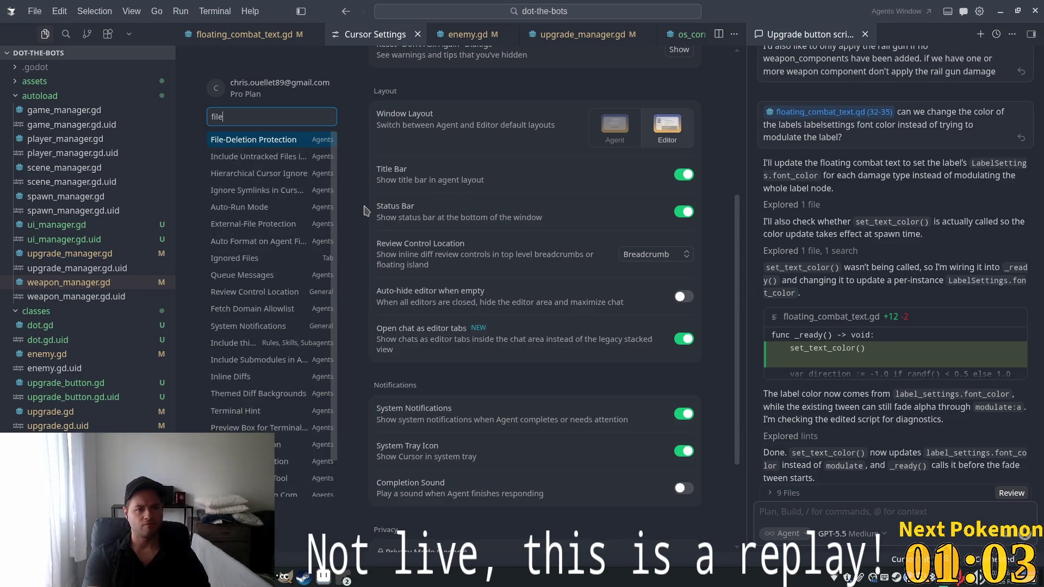
key(BackSpace)
key(BackSpace)
key(BackSpace)
text(exclude)
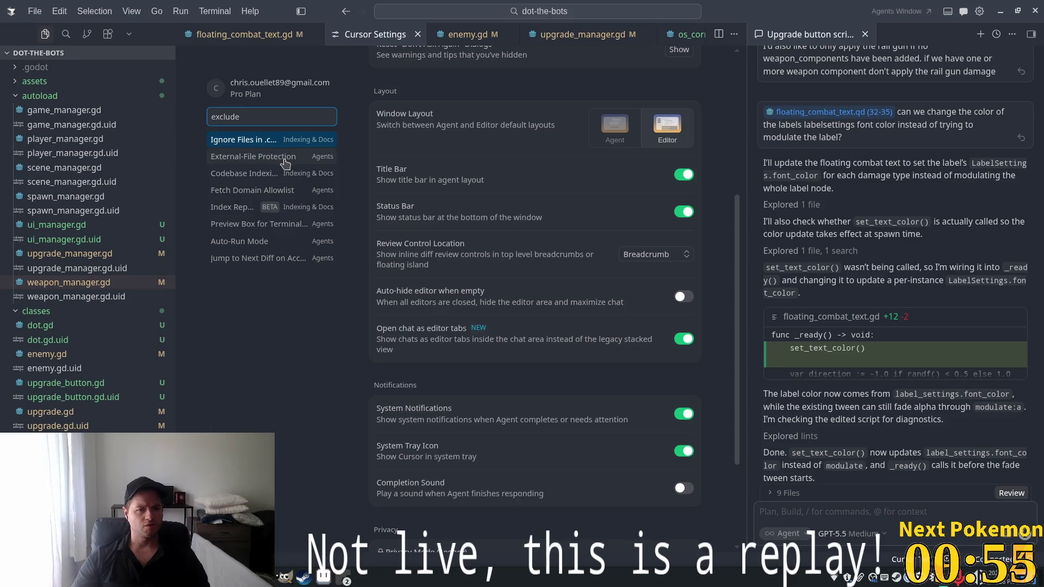
click(242, 143)
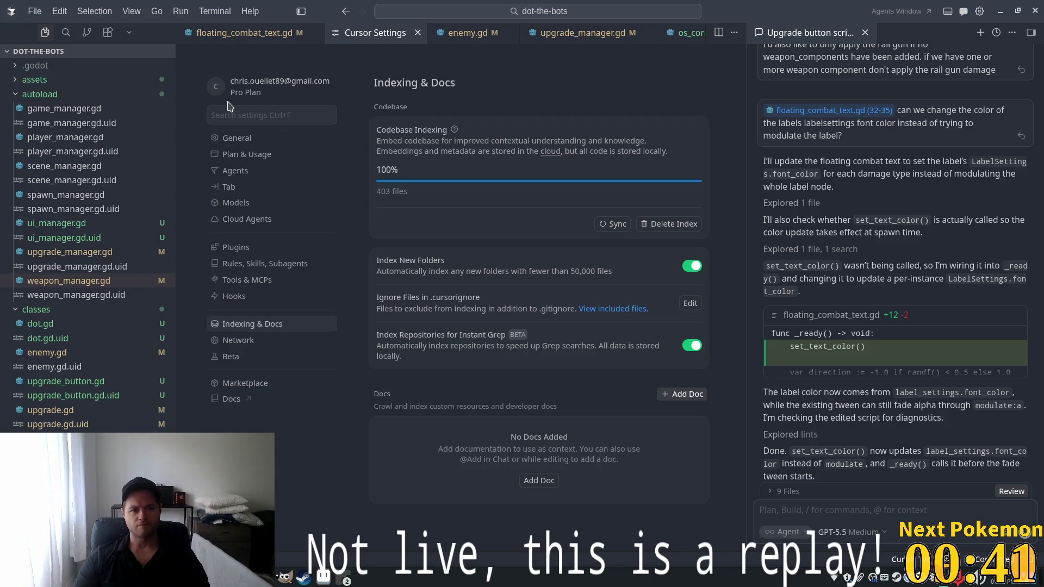
click(273, 116)
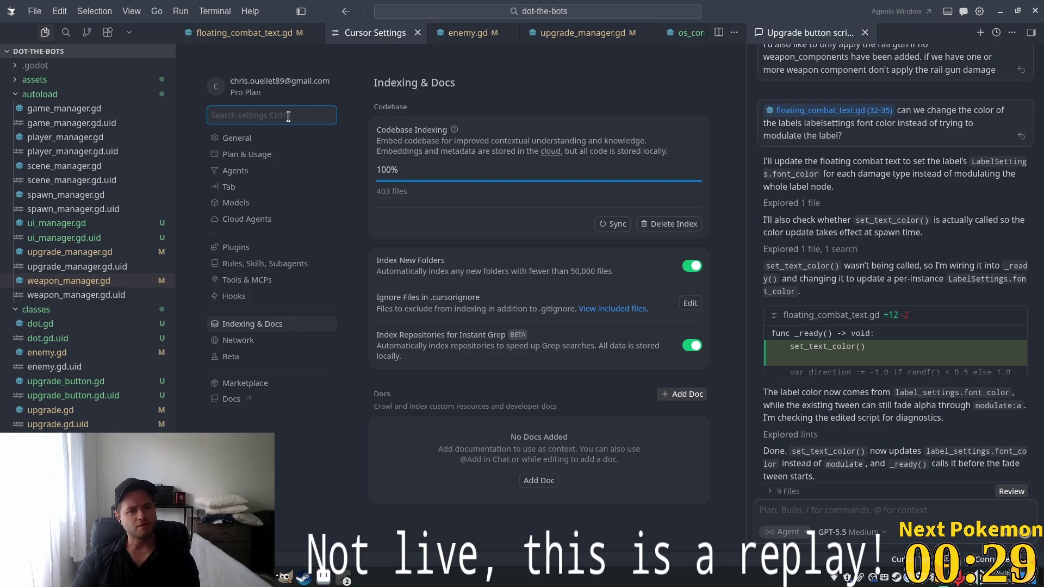
click(418, 33)
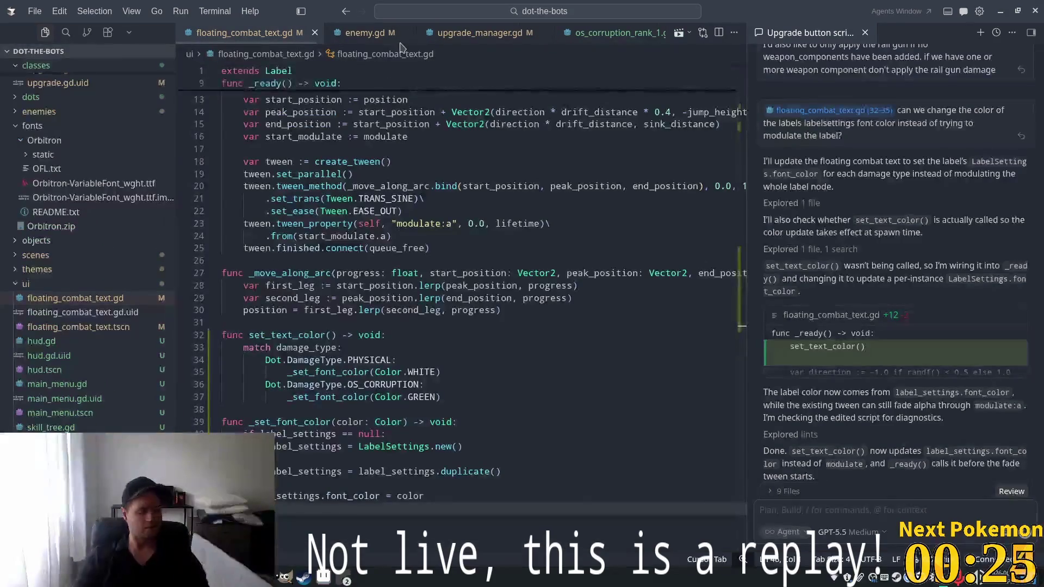
Zoom Cursor's interface in, ending two steps larger than before
key(ctrl+equal)
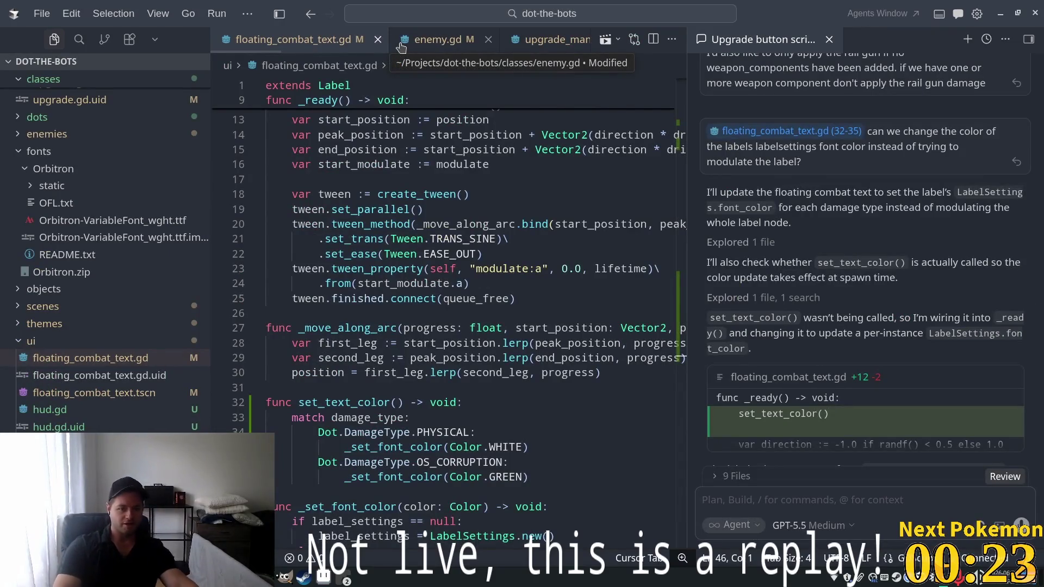
key(ctrl+equal)
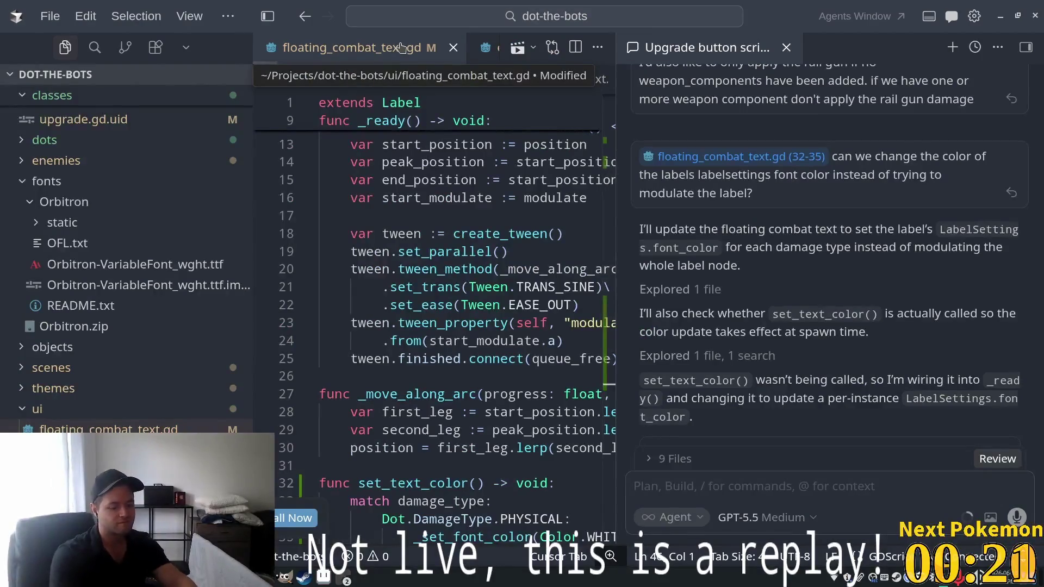
key(ctrl+minus)
key(ctrl+minus)
key(ctrl+minus)
key(ctrl+equal)
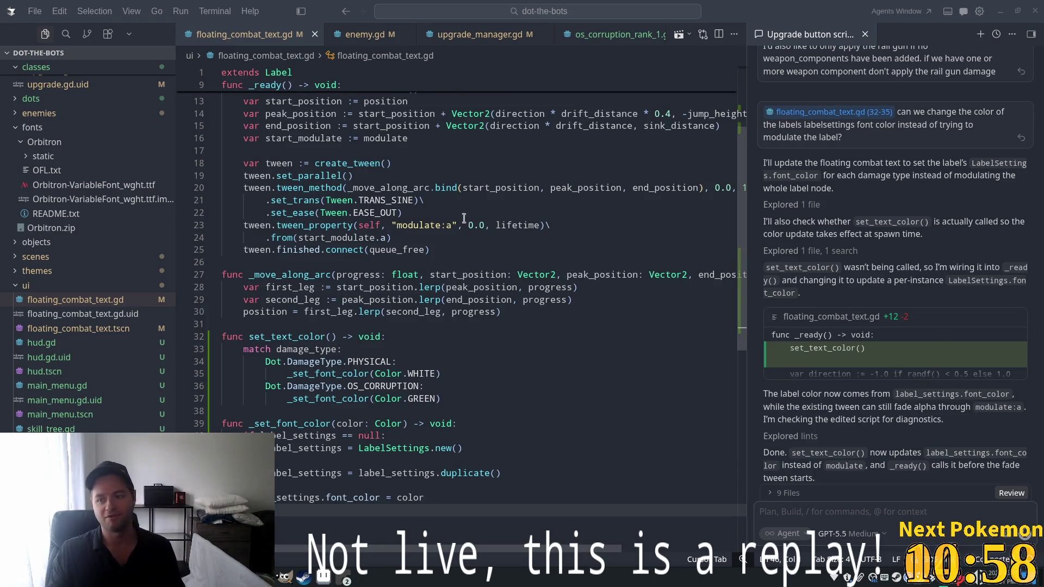
click(452, 275)
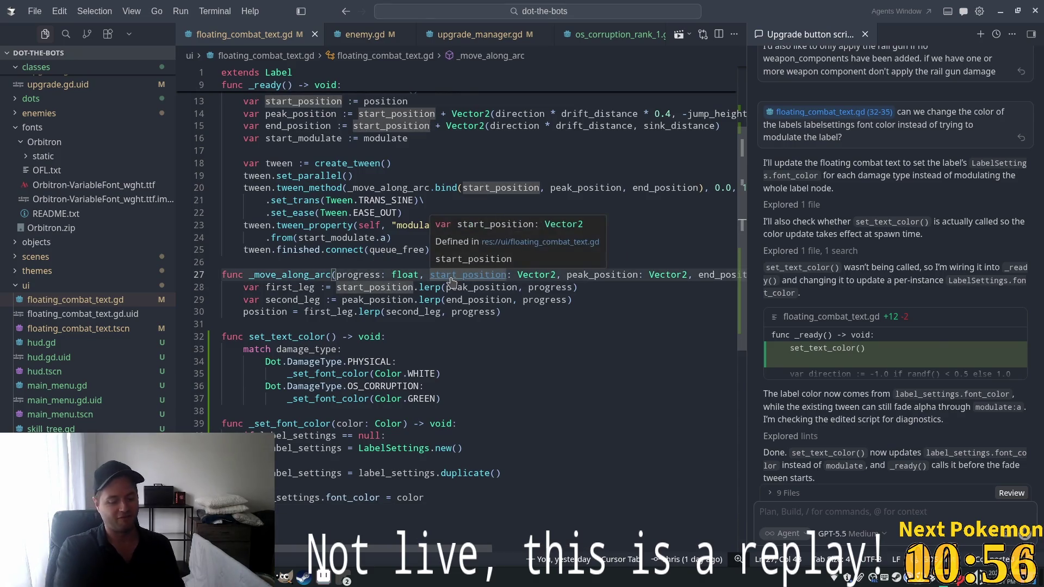
key(ctrl+minus)
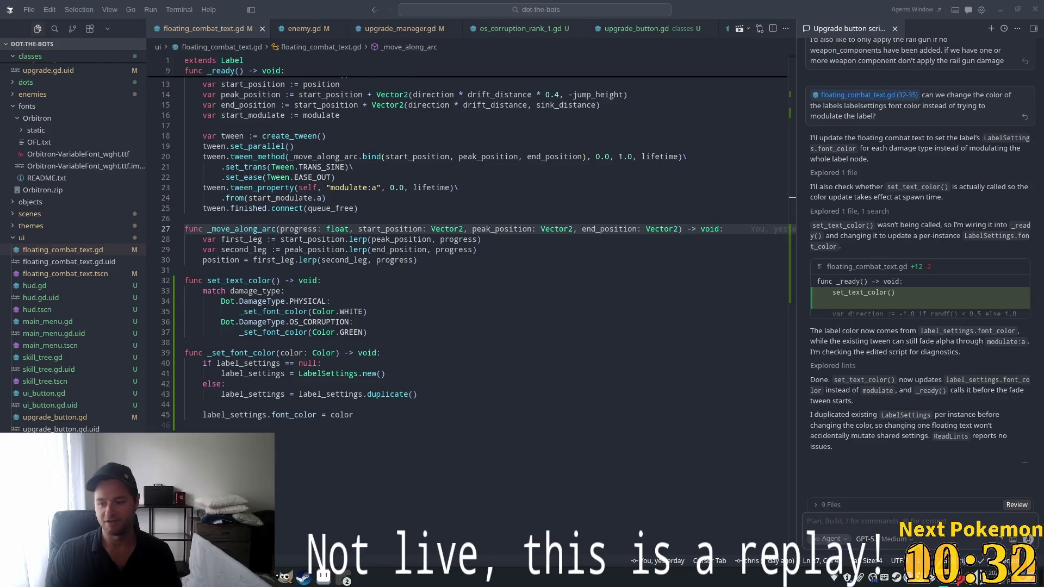
key(alt+Tab)
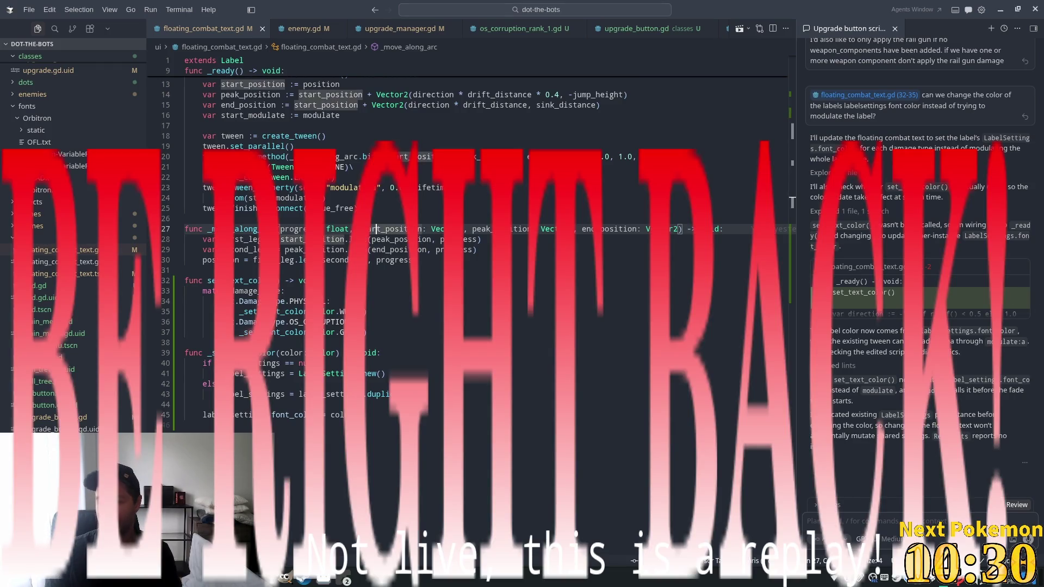
Return to Godot, close the old debug game window, and relaunch DoT The Bots
click(314, 580)
click(314, 580)
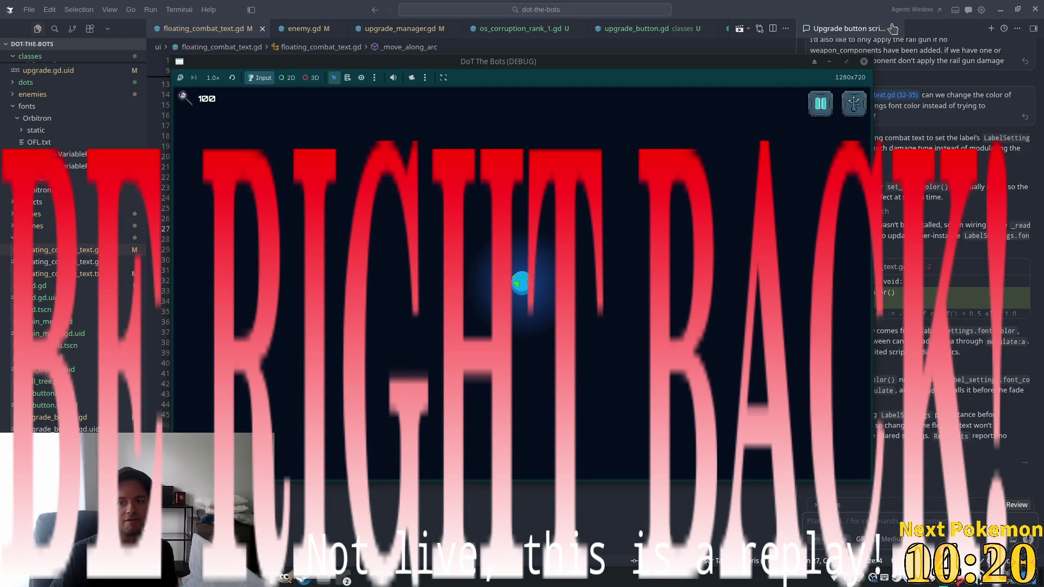
click(866, 65)
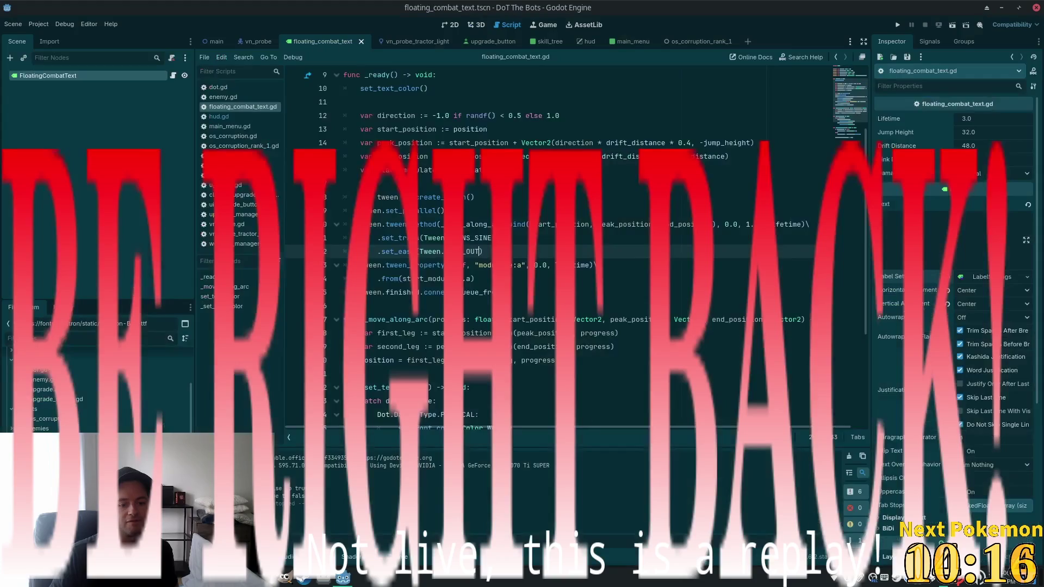
click(898, 25)
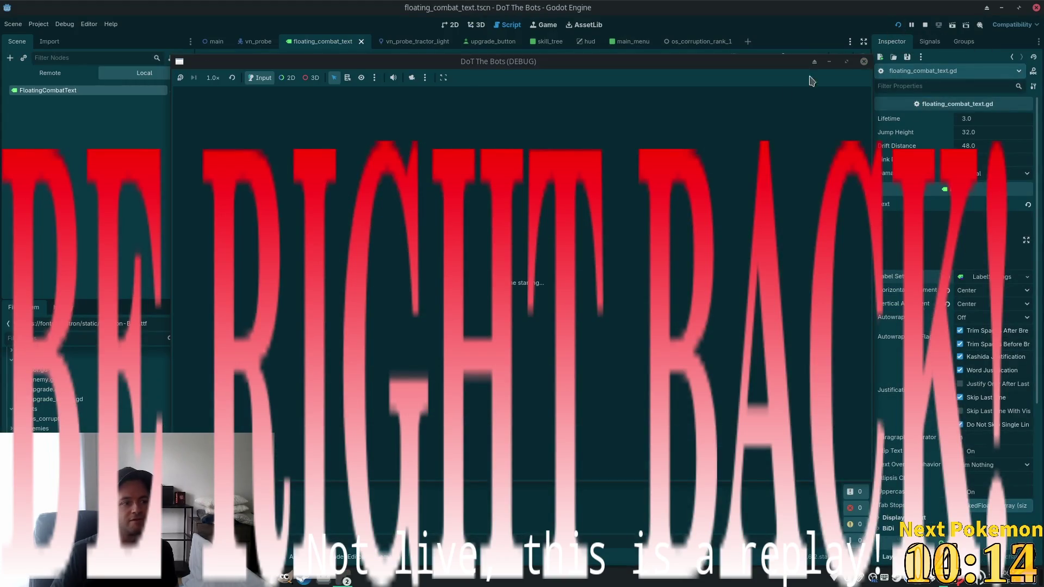
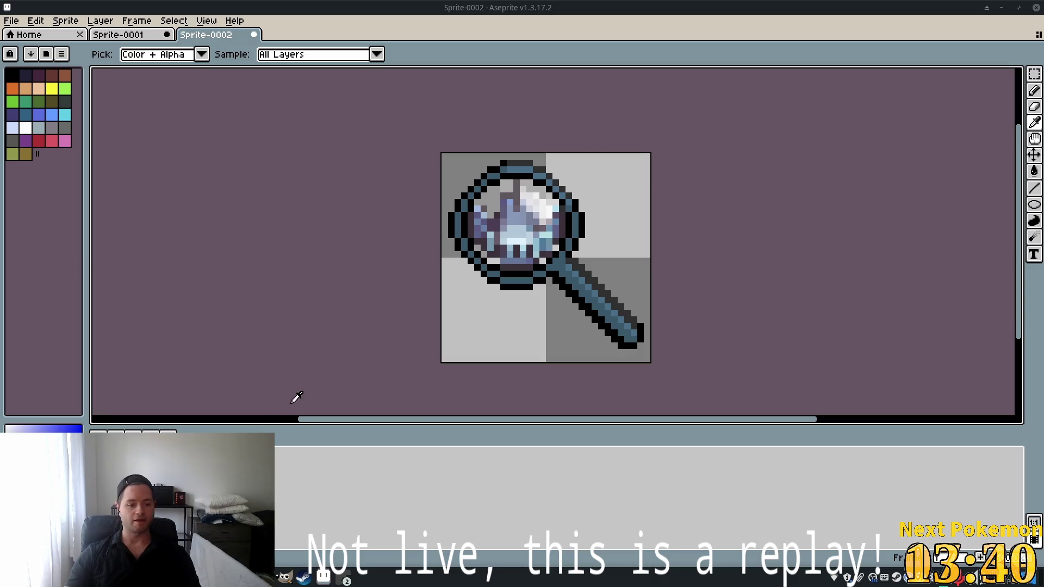
Bring the DoT The Bots game to the front, then close it to return to the sprite
click(300, 580)
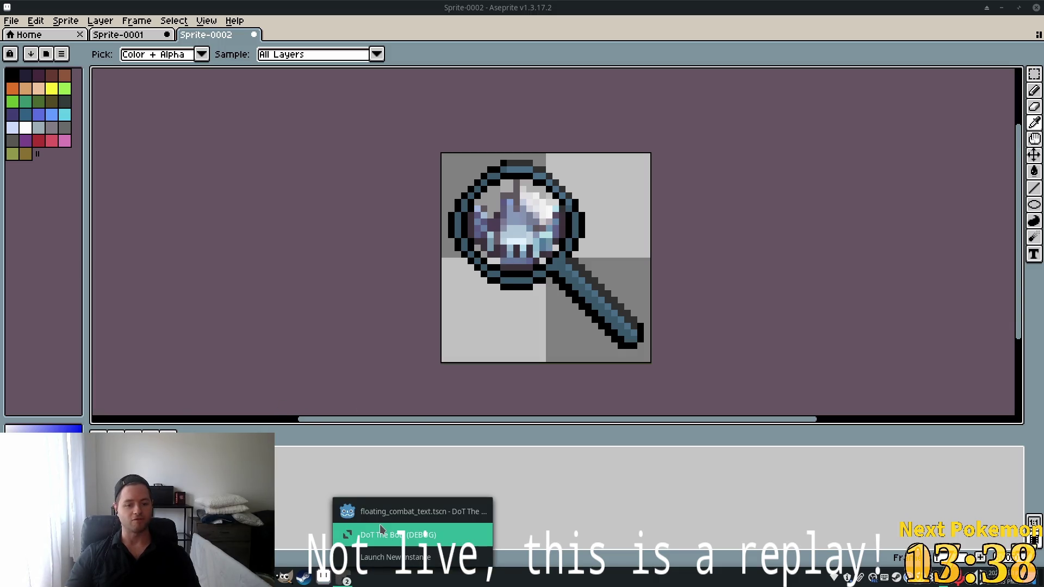
click(380, 524)
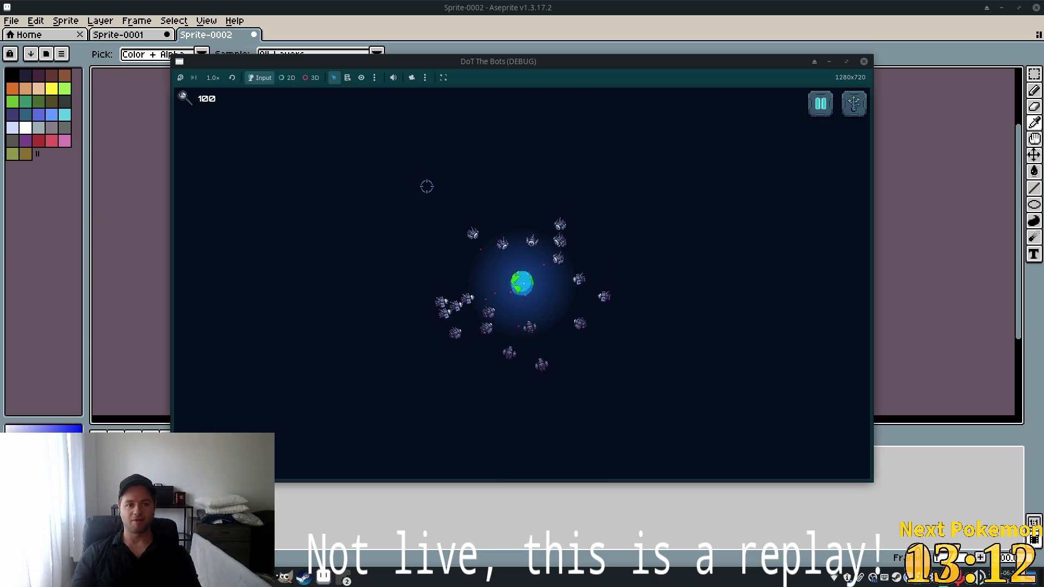
click(864, 61)
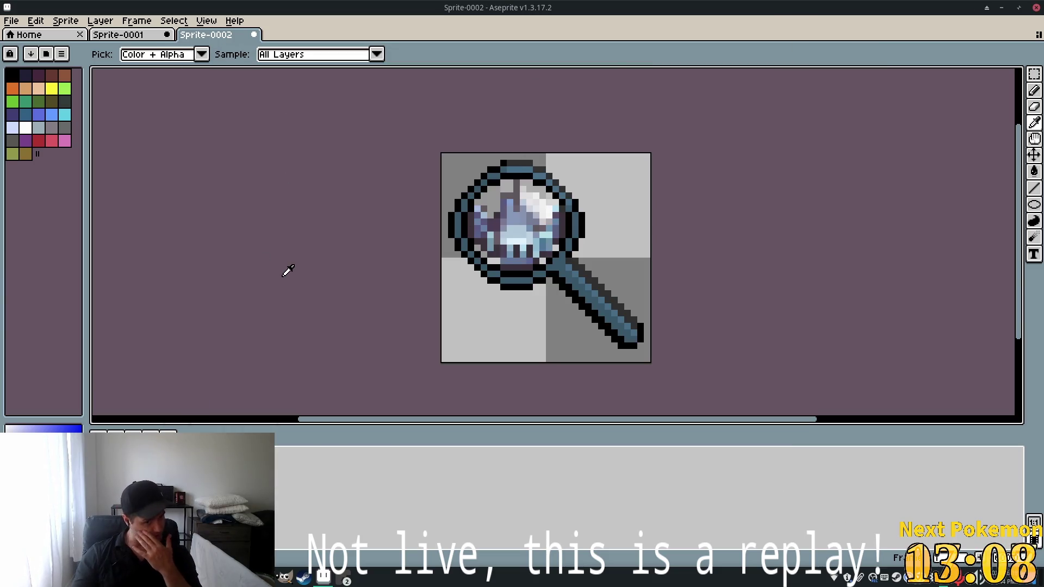
Duplicate the magnifier layer from the Layer menu
click(99, 22)
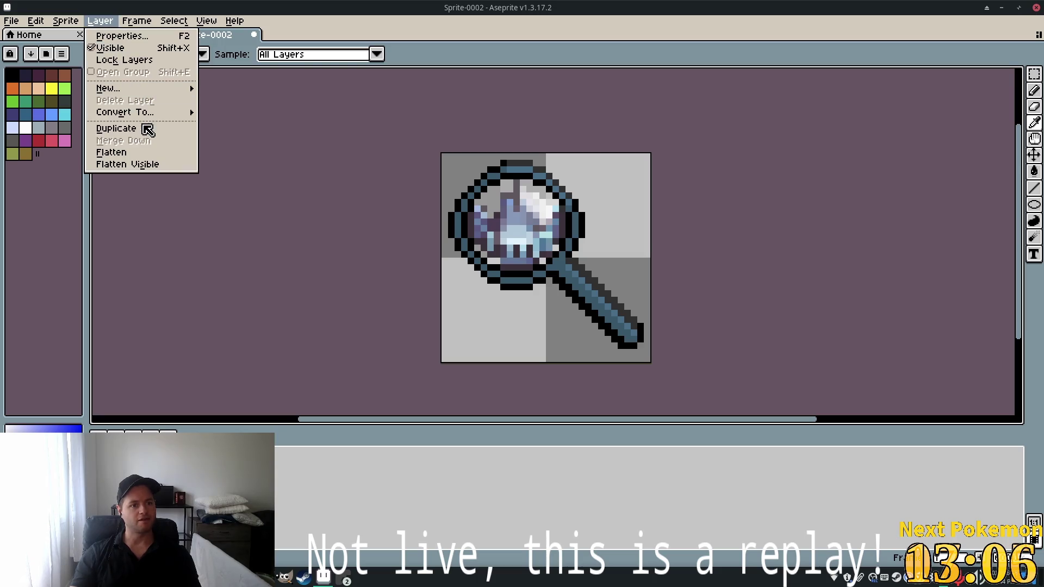
mouse_move(140, 87)
click(232, 84)
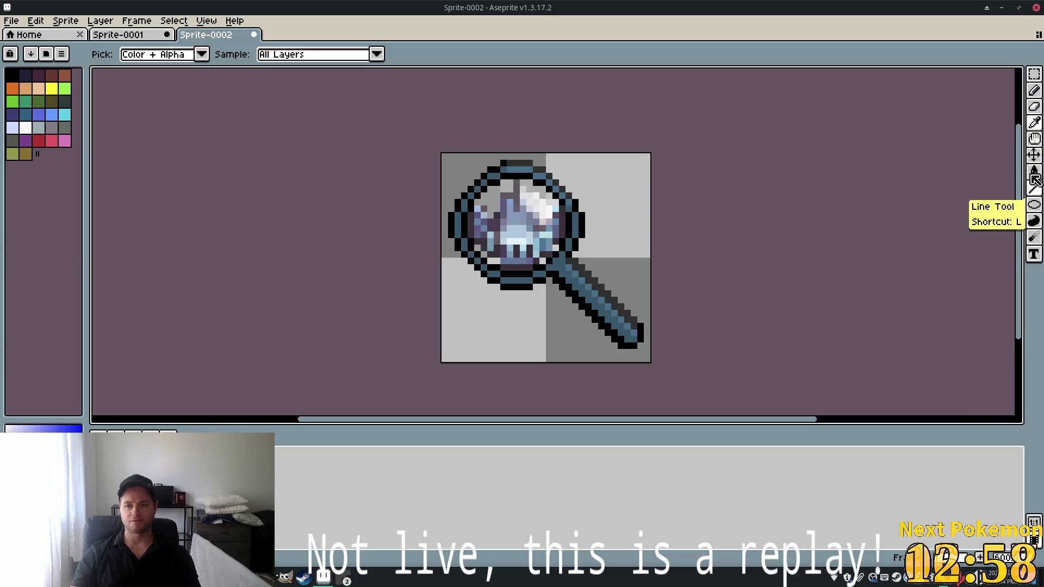
Pick the Spray tool with a green colour, then undo a test spray over the lens
click(1035, 91)
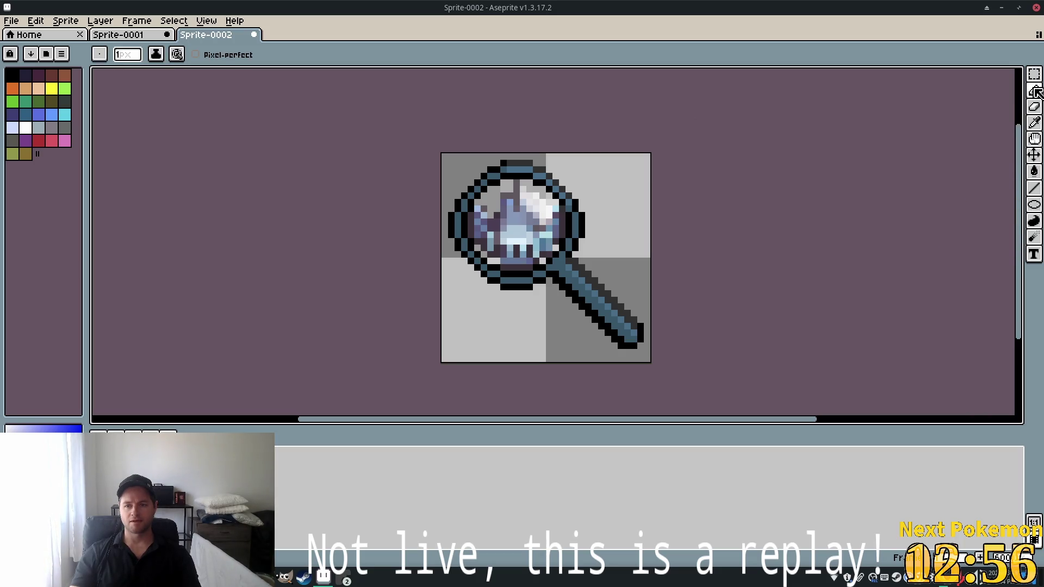
click(1018, 91)
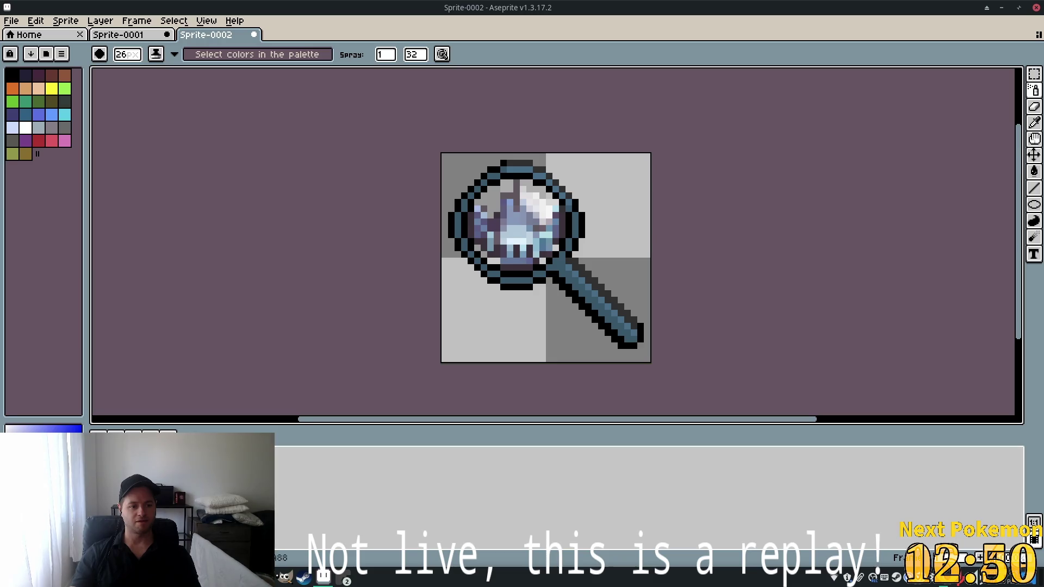
click(76, 430)
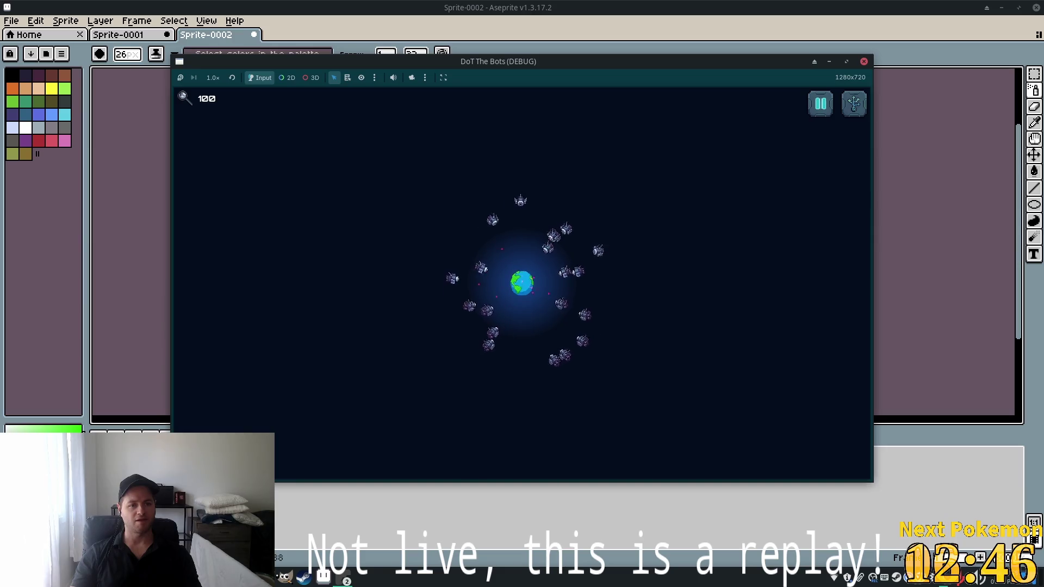
key(alt+F4)
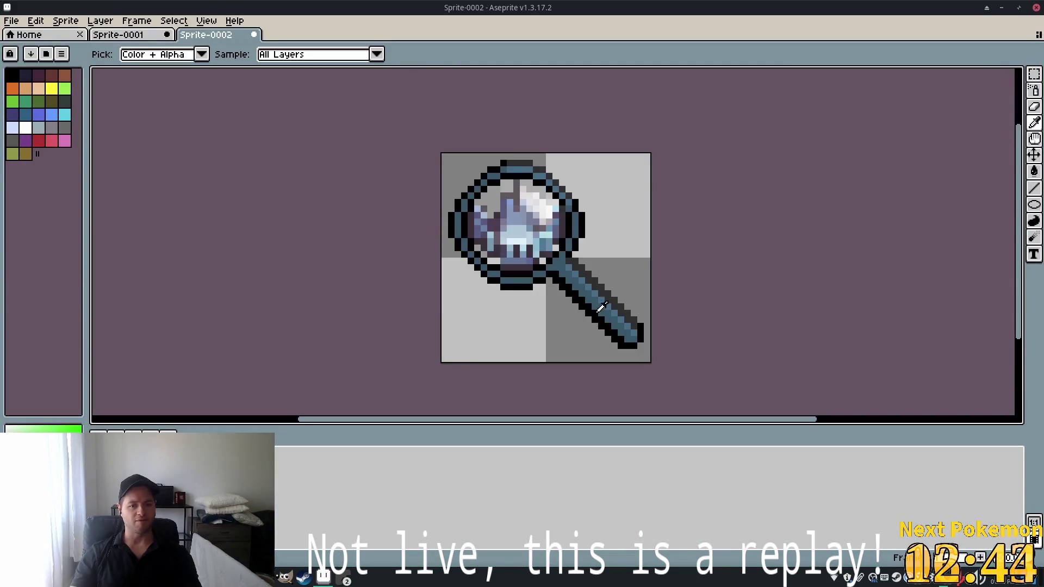
drag(601, 308, 514, 223)
key(ctrl+z)
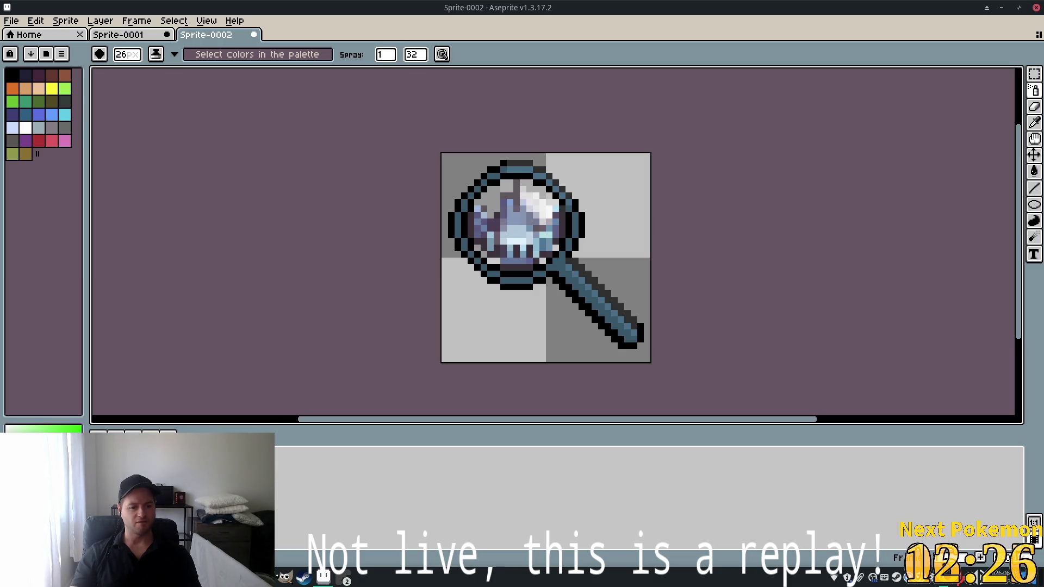
key(ctrl+z)
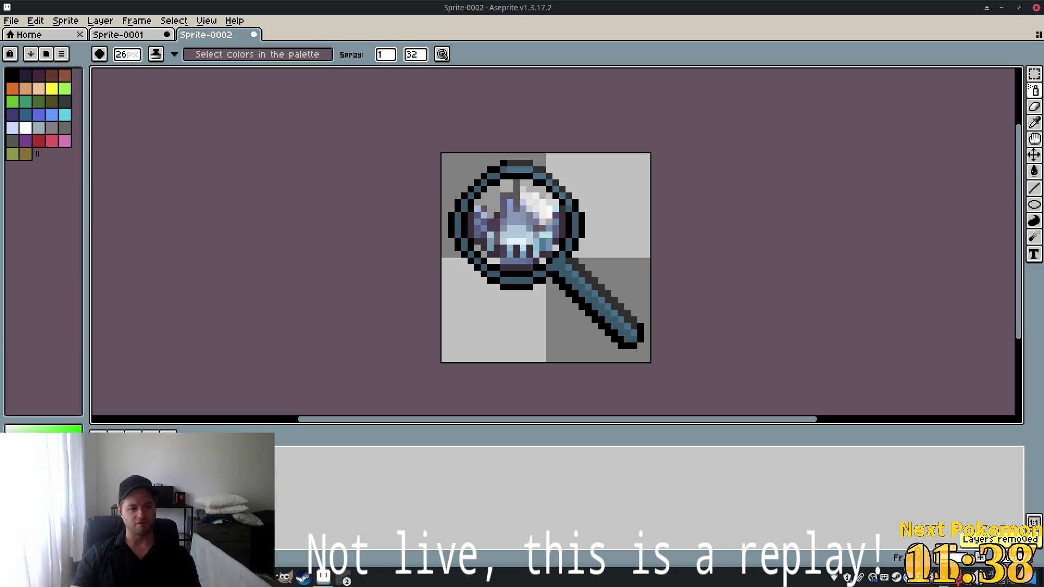
Rename the duplicated layer to 'Layer'
double_click(280, 449)
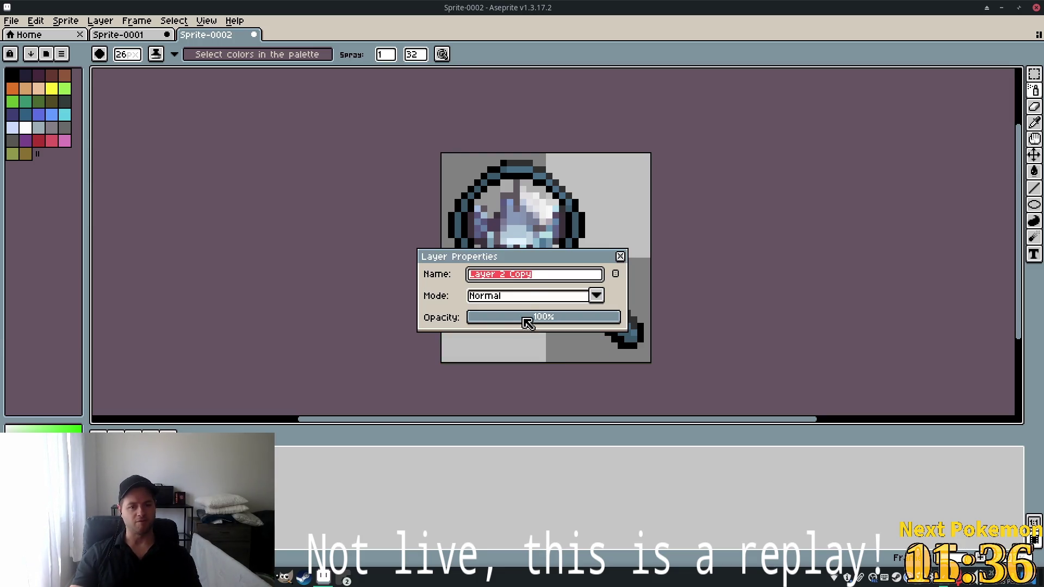
text(Lay)
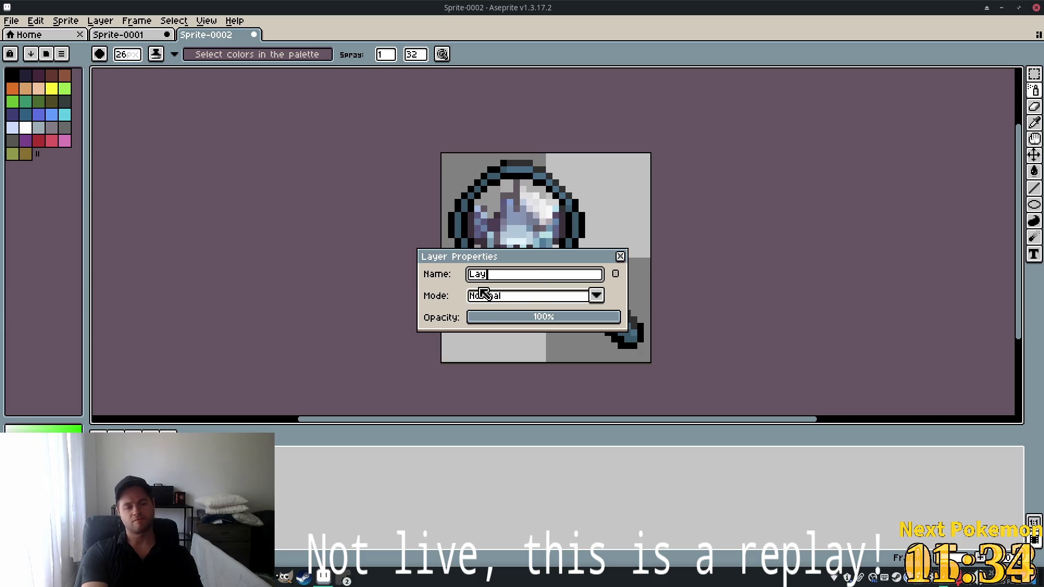
text(er2)
key(Return)
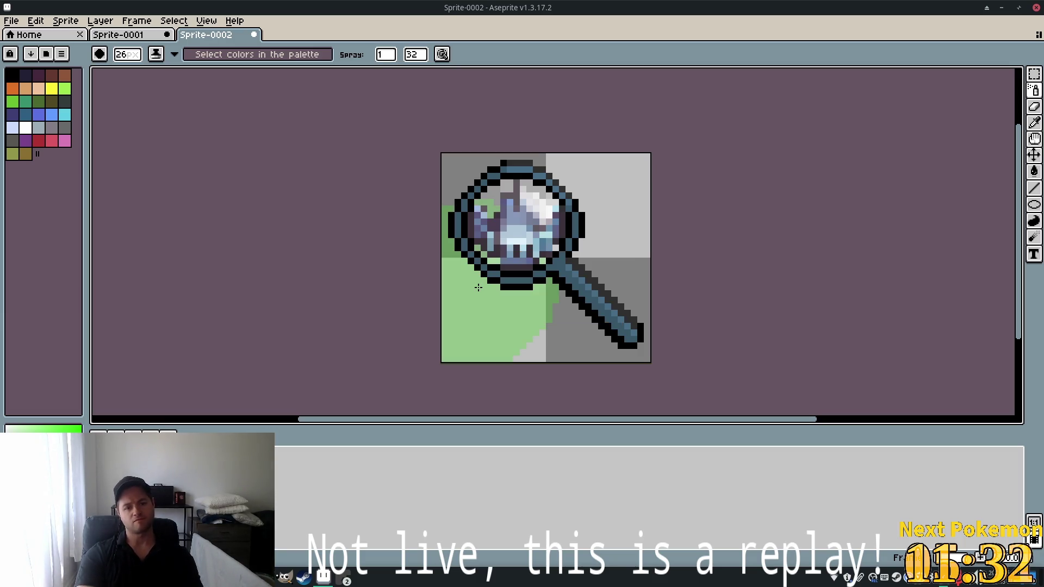